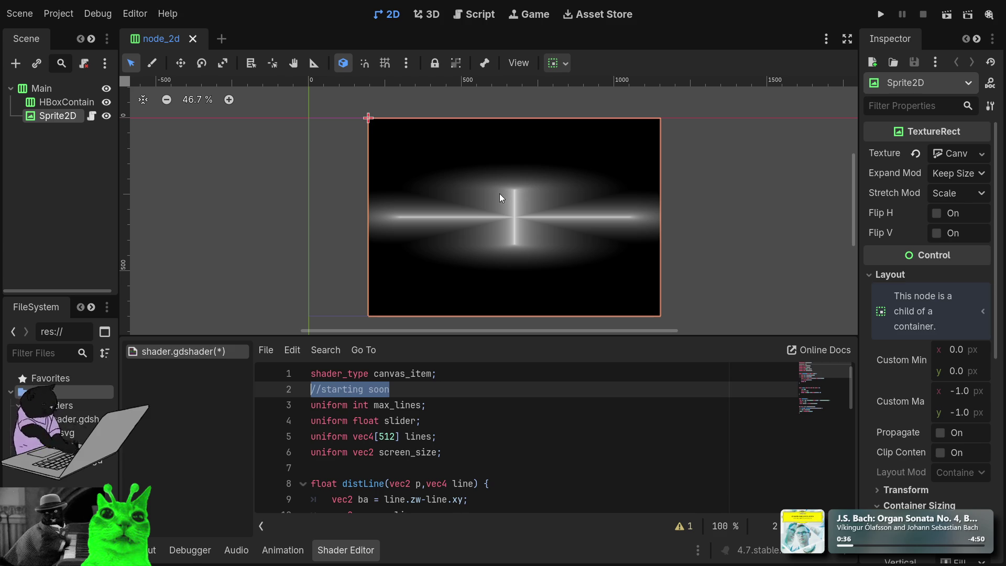
- Run the project to preview the glowing star-shaped fractal shader pattern
left_click(880, 15)
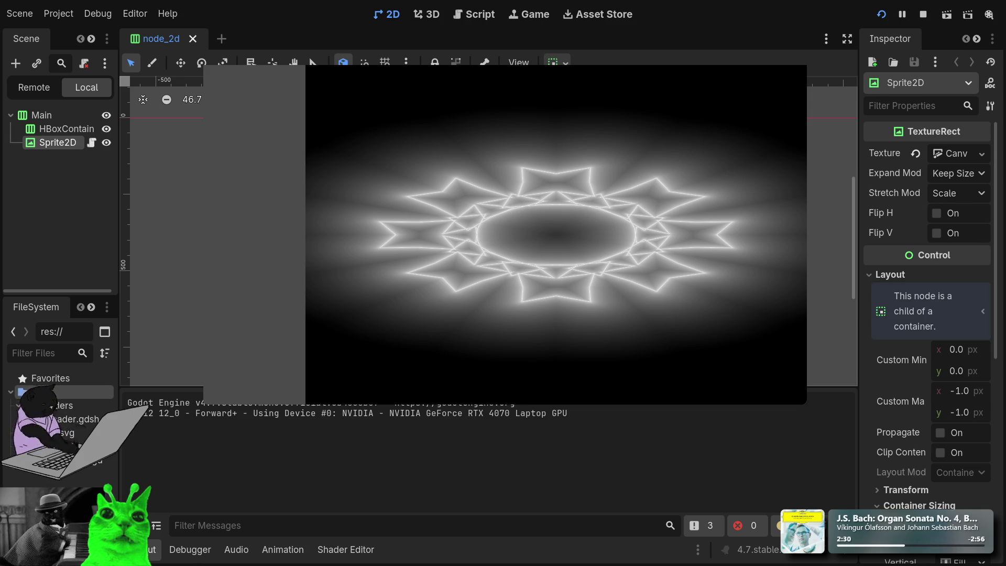
- Stop the running game and save the scene with the node renamed to Canvas
key("F8")
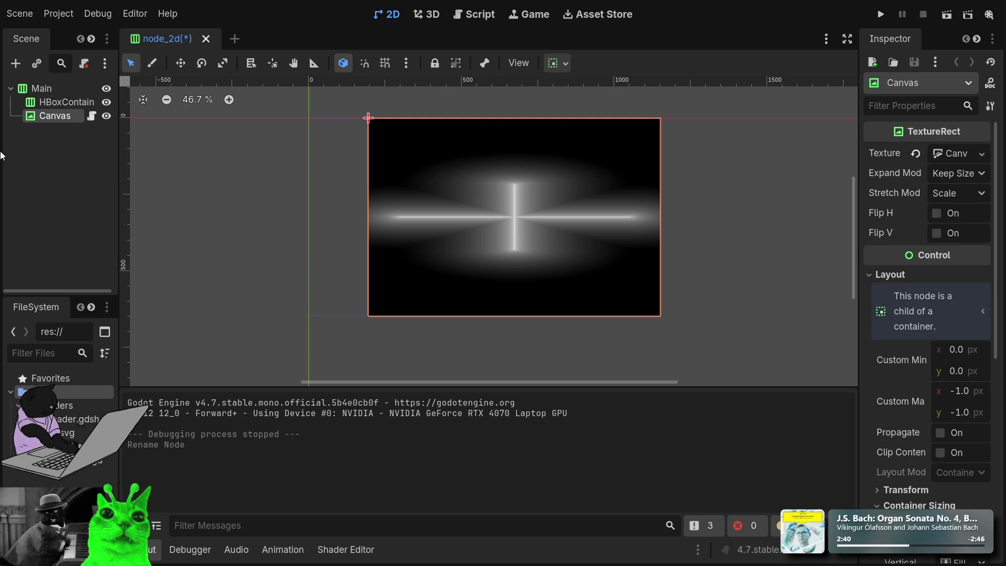
key("ctrl+s")
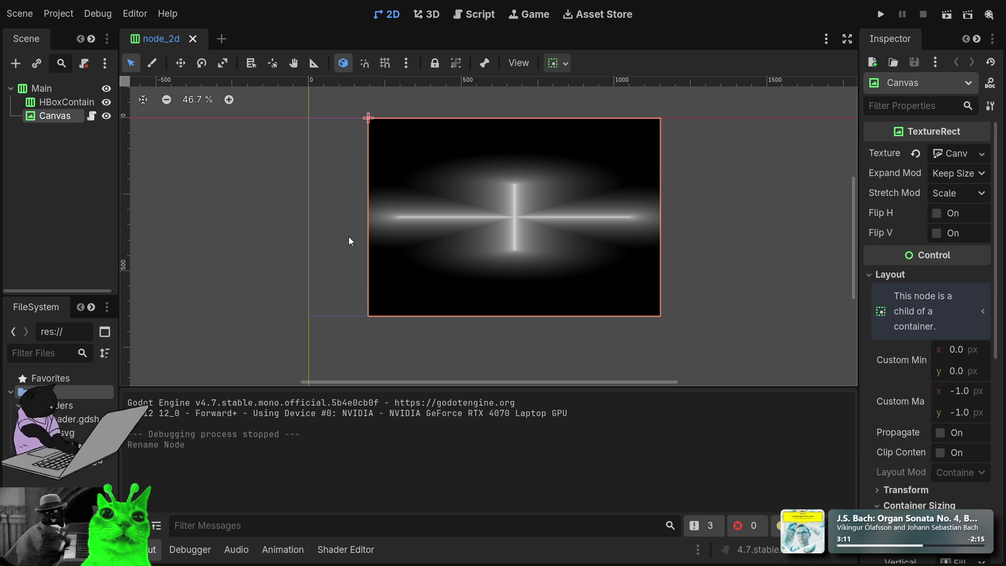
- Run the project again to view the star pattern, then close the game window
left_click(880, 14)
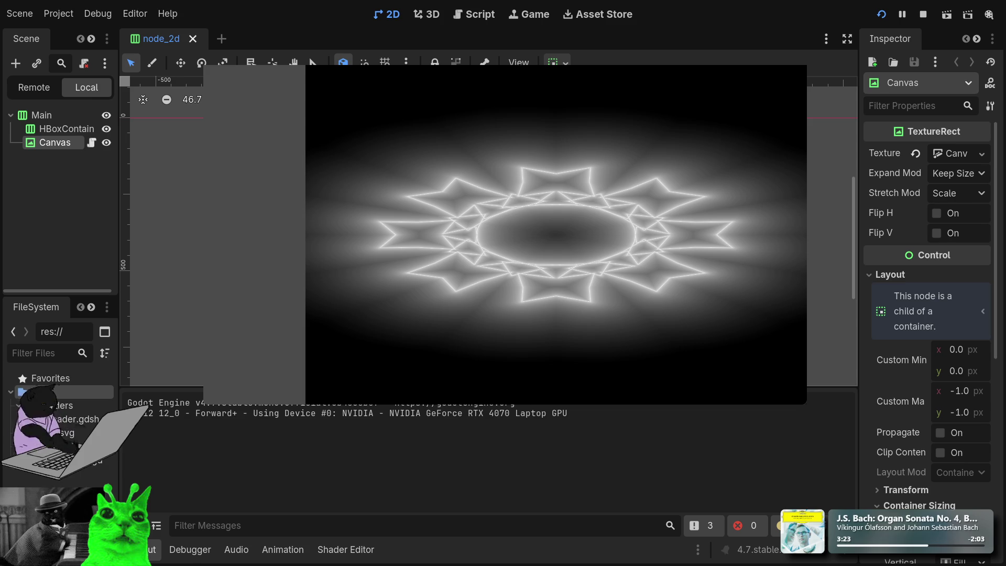
left_click(423, 14)
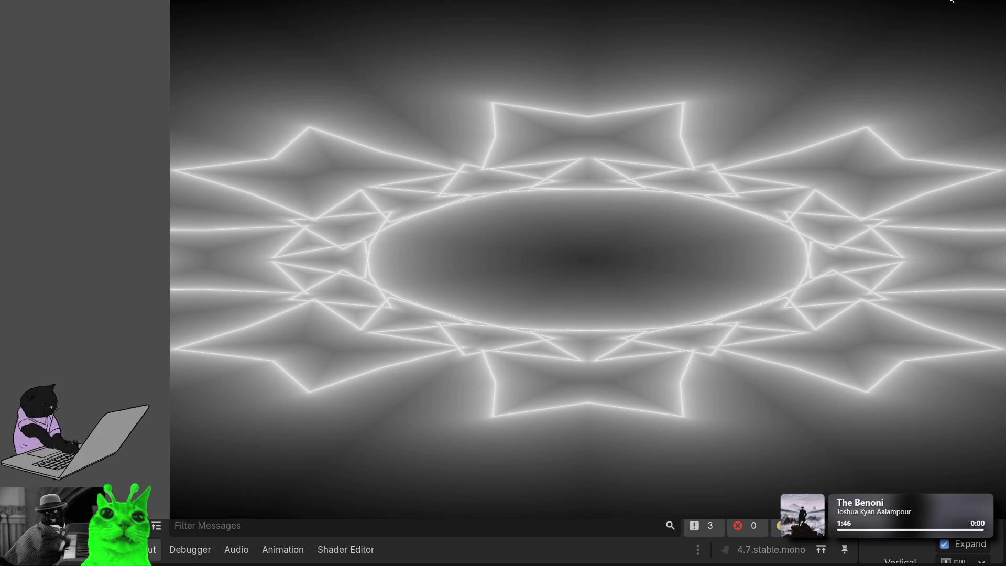
left_click(986, 3)
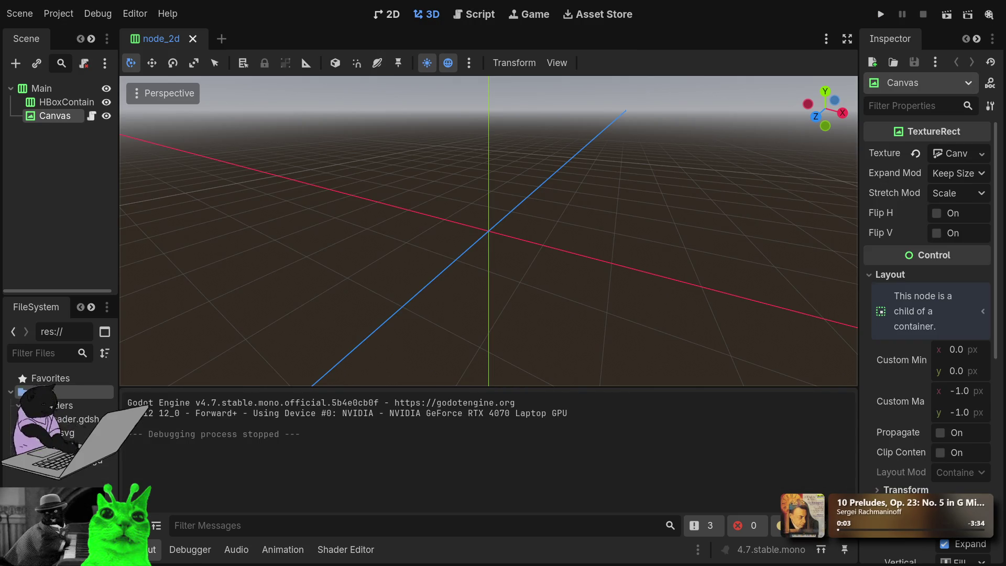
- Switch to the 2D view, select the Canvas node, and bring up the prot_shader.gd script
key("ctrl+F1")
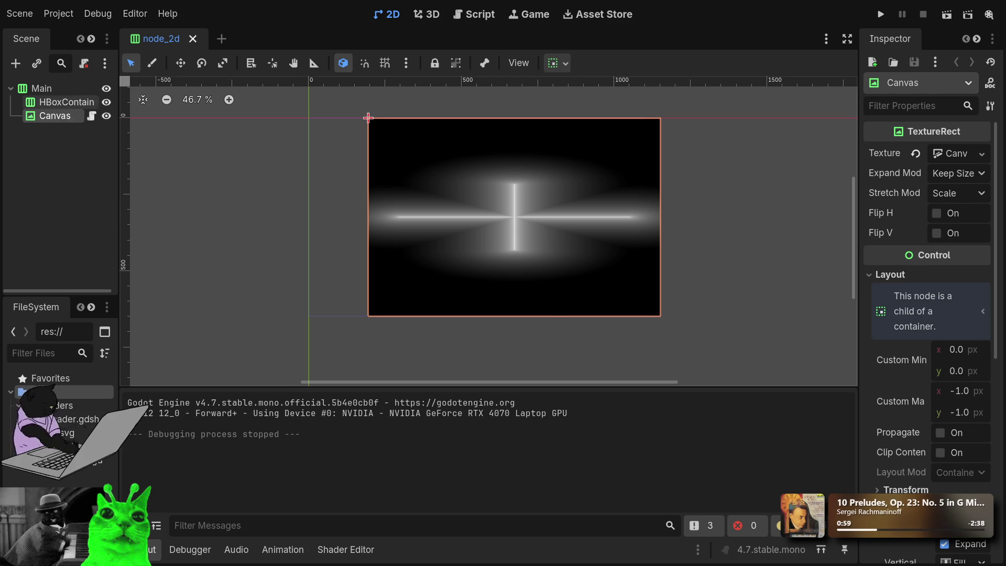
left_click(50, 103)
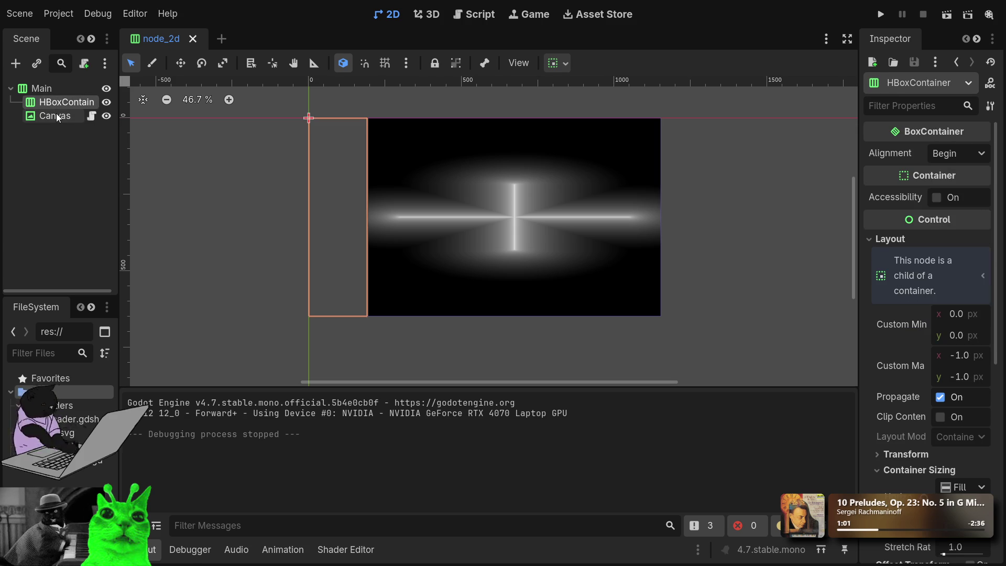
left_click(57, 117)
left_click(62, 156)
left_click(70, 116)
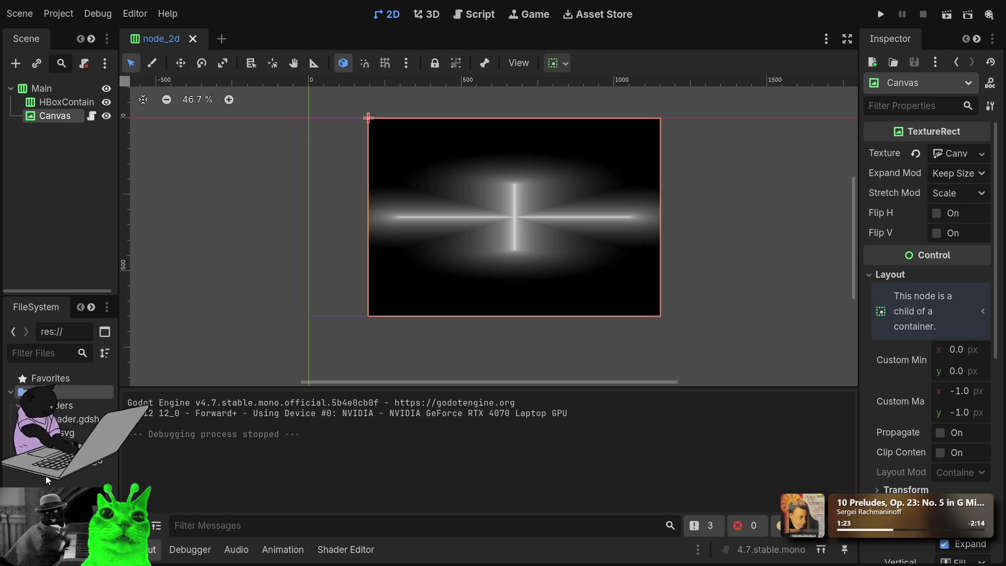
key("ctrl+F3")
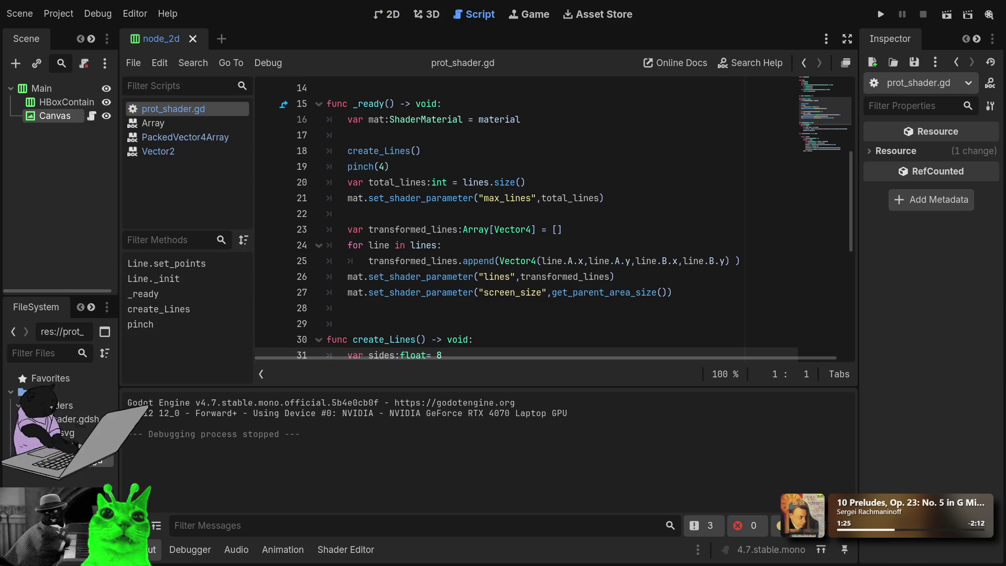
- Open shader.gdshader, select its screen_size uniform, and scroll the script to create_Lines
double_click(77, 419)
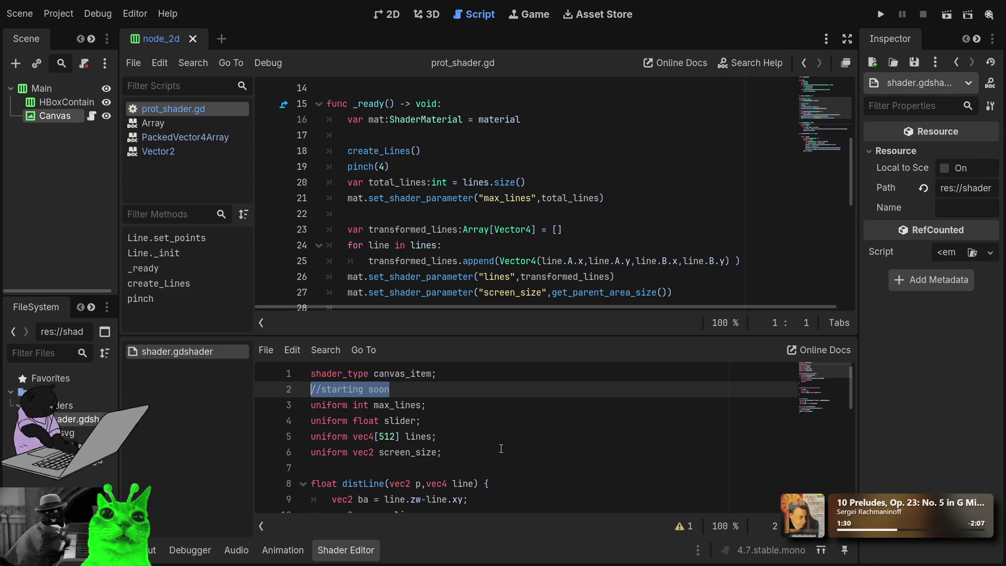
left_click(406, 453)
double_click(406, 453)
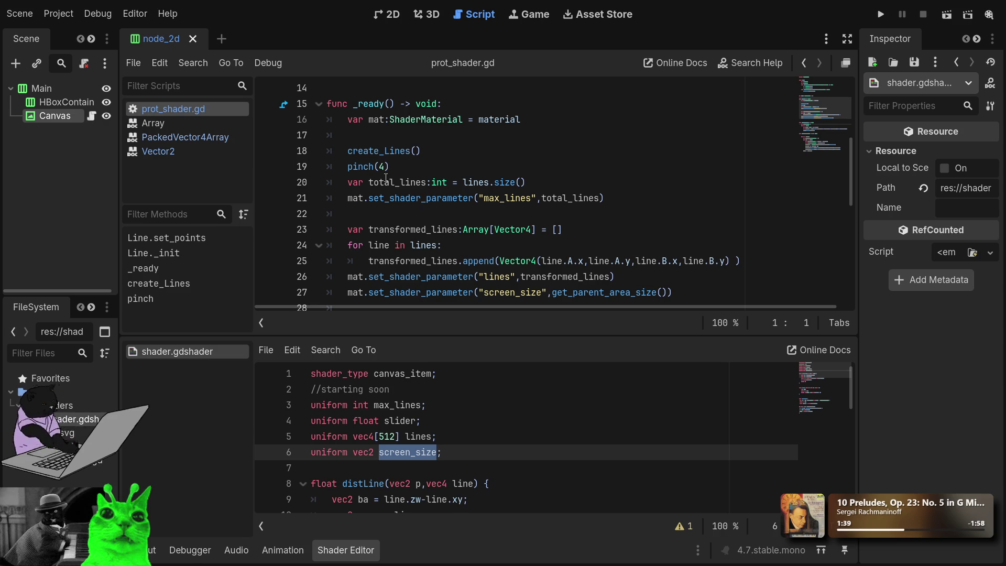
scroll(511, 229, "down", 3)
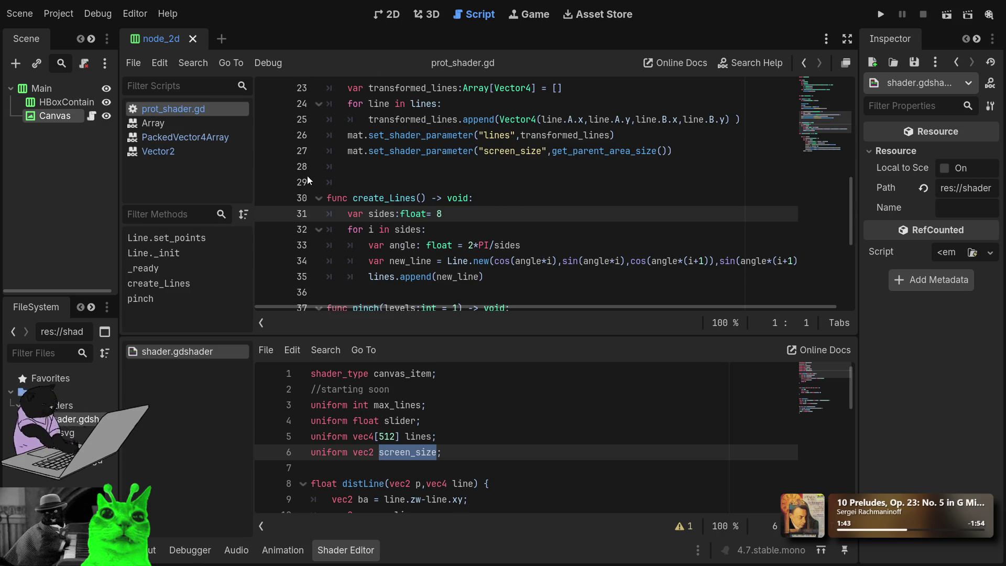
left_click(70, 116)
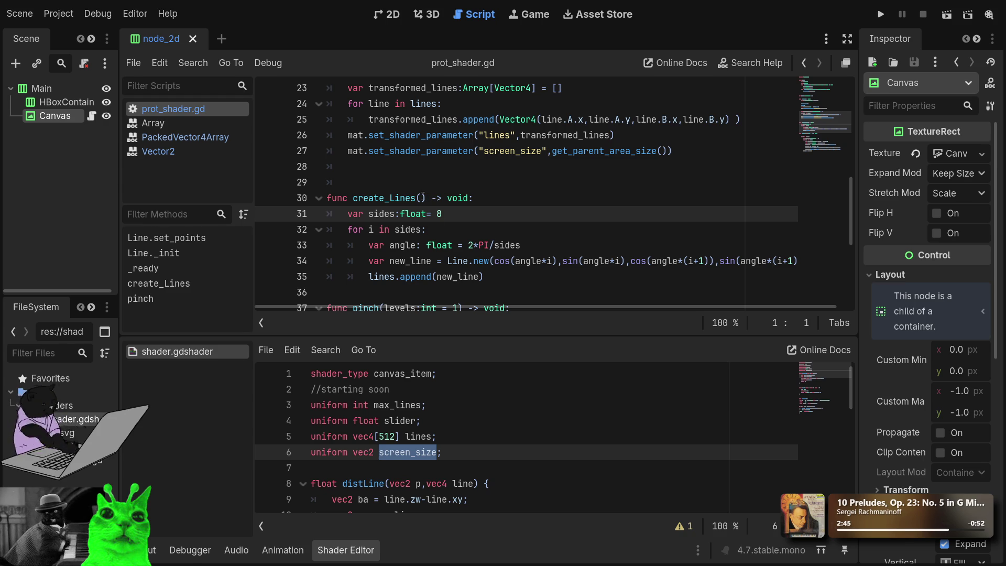
- Delete the hardcoded 'var sides:float= 8' line from create_Lines
left_click(423, 197)
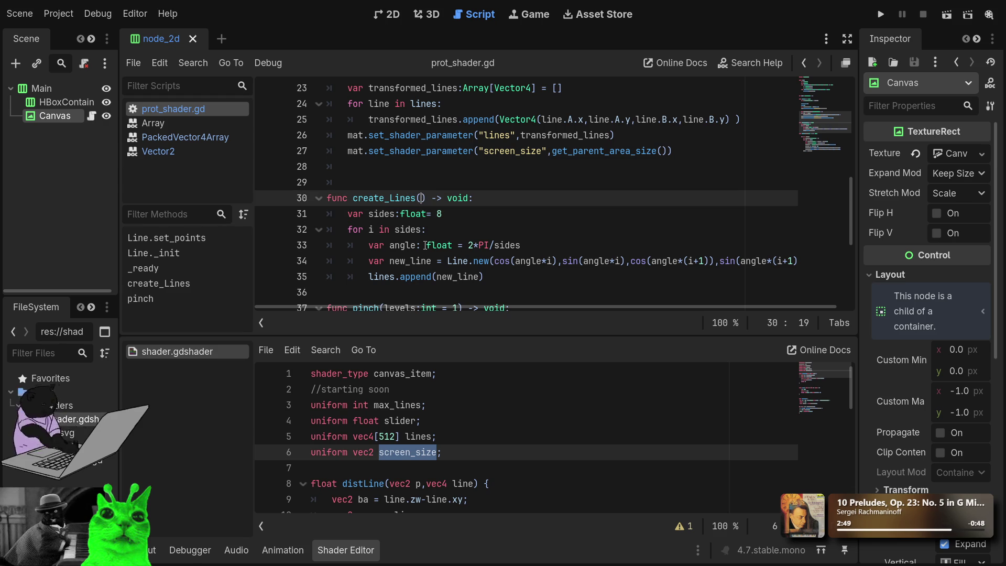
key("Down")
key("End")
key("shift+Home")
key("BackSpace")
key("Up")
- Change the signature to create_Lines(sides:float =3) and run the project
key("ctrl+Right")
key("ctrl+Right")
key("ctrl+Right")
key("Right")
key("Left")
key("Left")
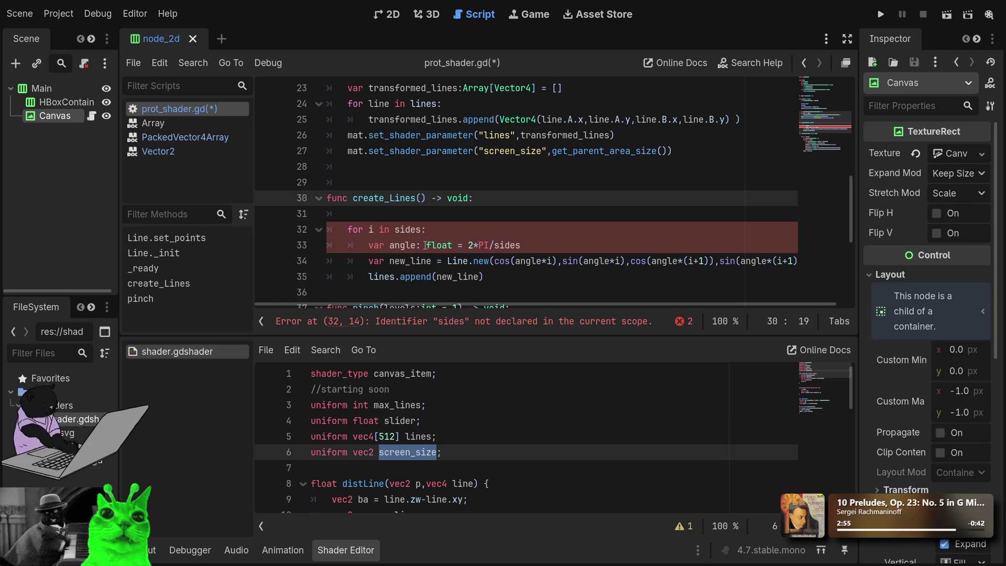
type("float")
key("ctrl+z")
type("side:")
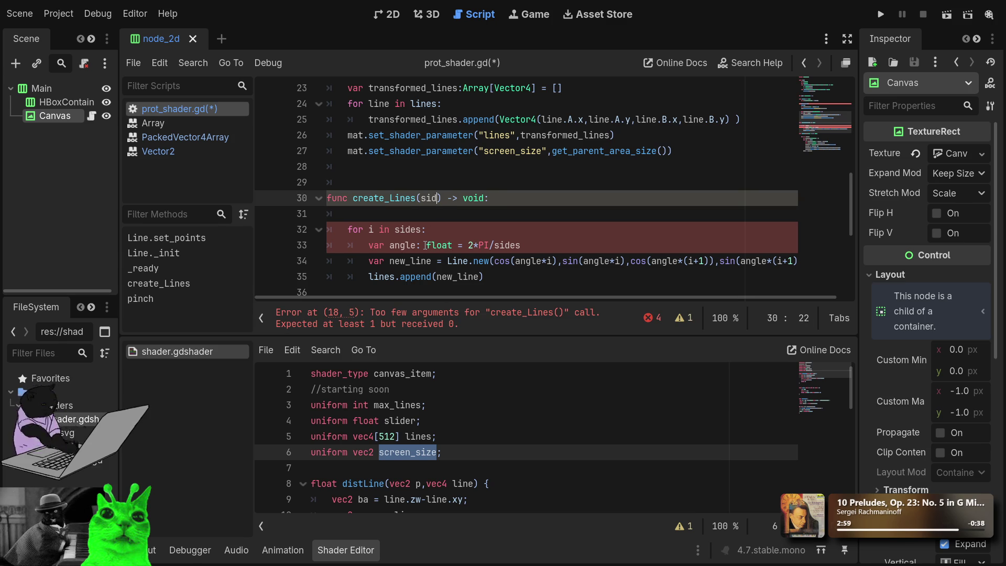
type("float =")
type("3")
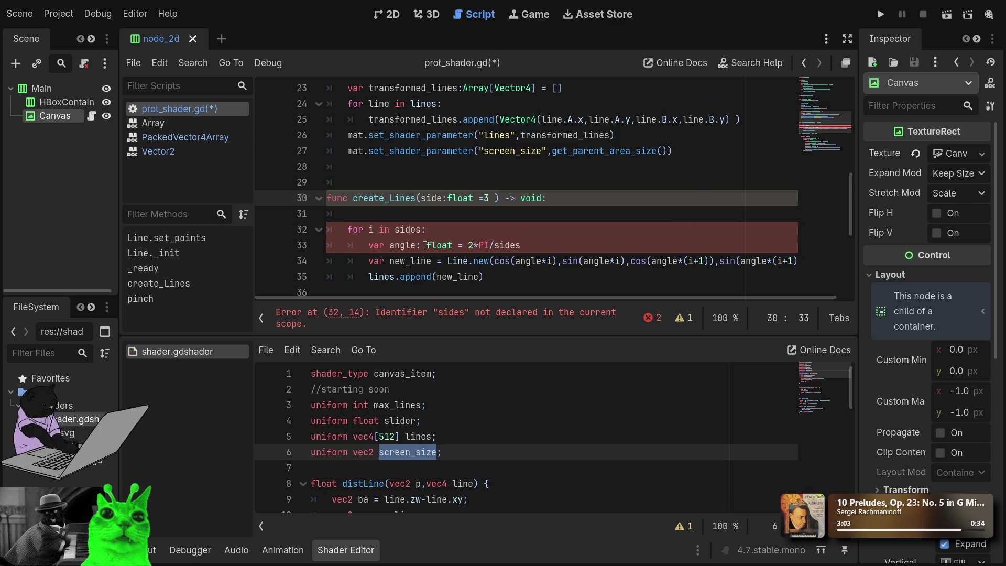
key("Left")
key("Left")
key("Left")
key("Left")
type("s")
key("Right")
key("Right")
key("Right")
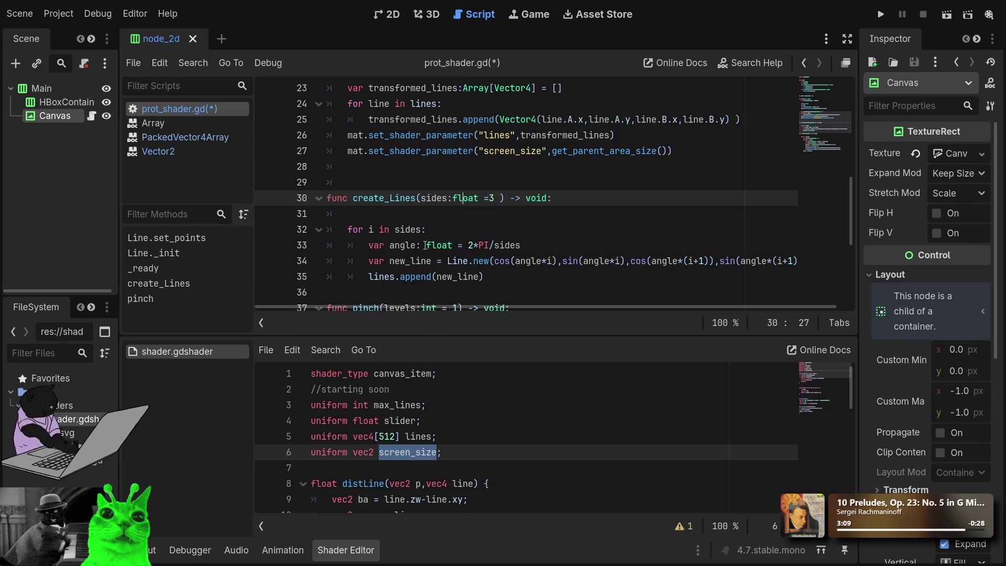
left_click(881, 15)
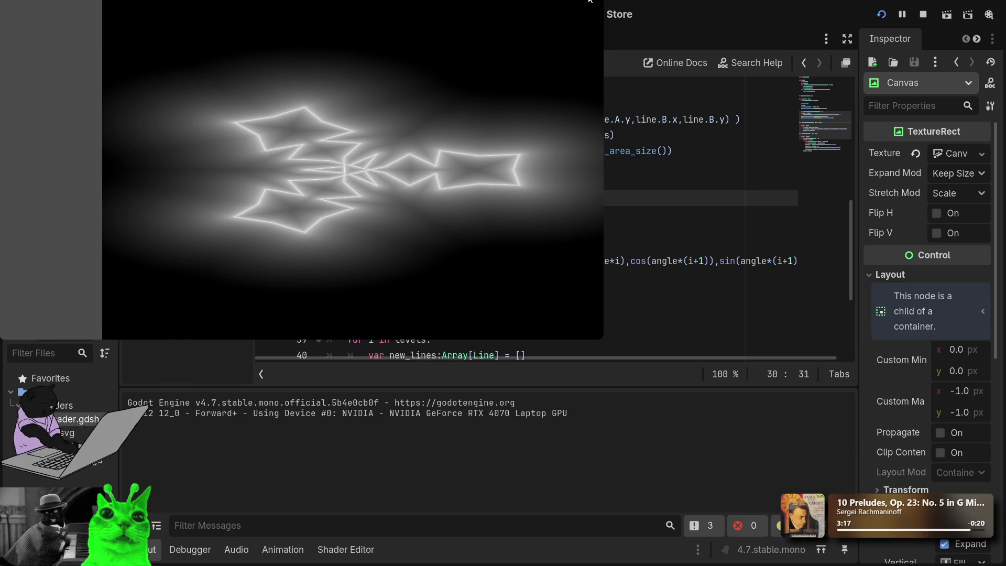
- Stop the game and change the pinch(4) call in _ready to pinch(0)
key("F8")
scroll(427, 157, "up", 3)
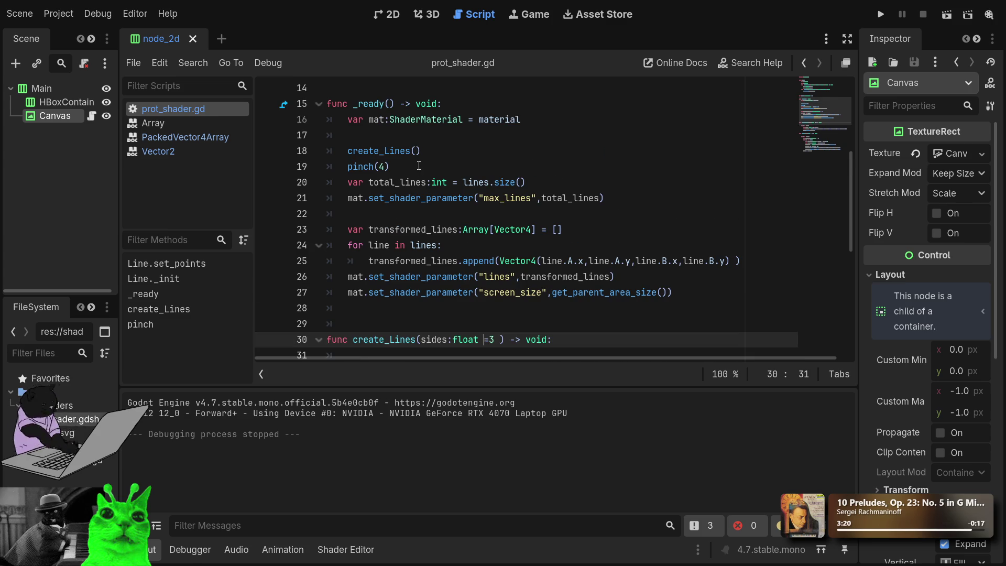
left_click(384, 167)
key("BackSpace")
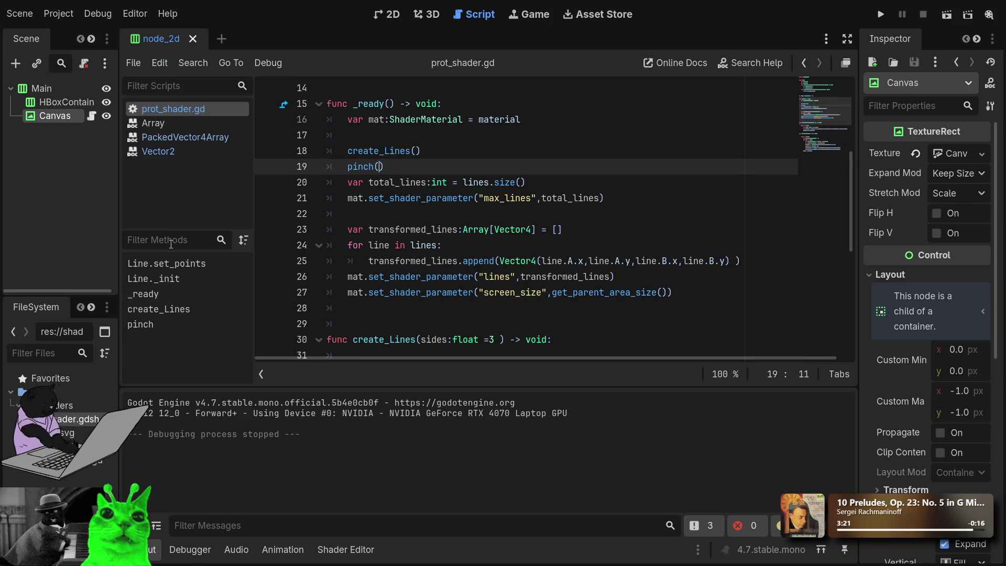
type("1")
key("BackSpace")
type("0")
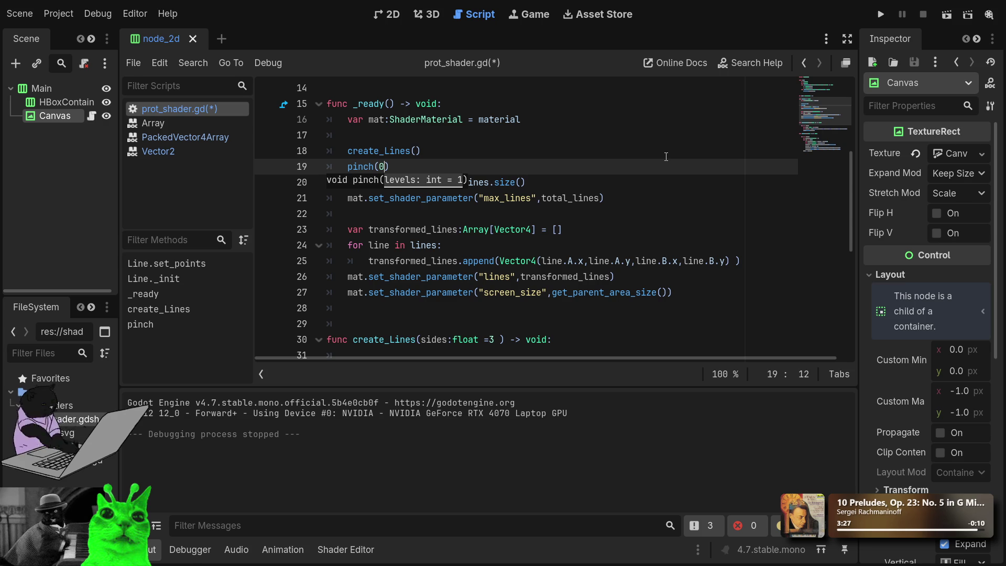
- Run the project with pinch(0) to see a single triangle, then stop it
left_click(880, 14)
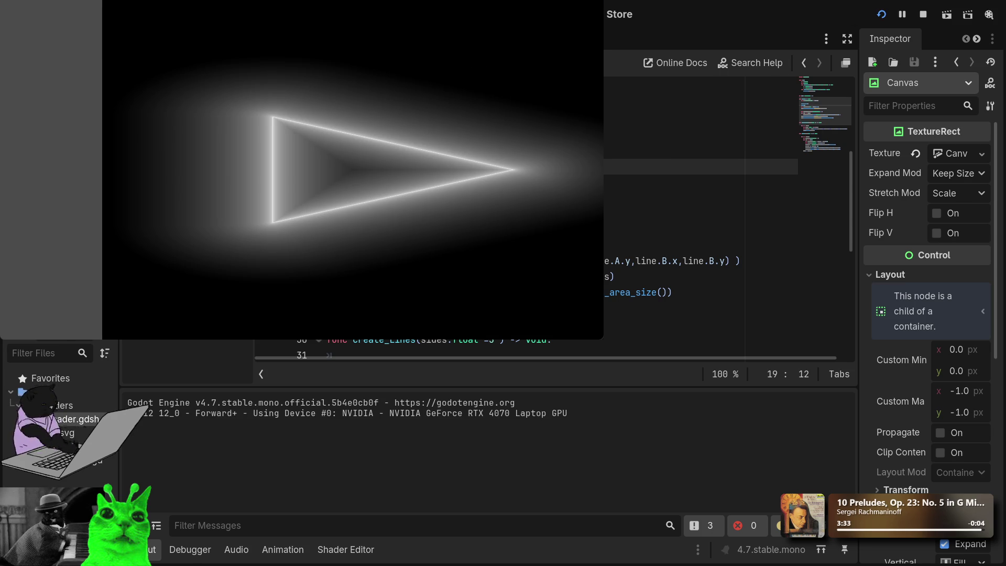
key("F8")
scroll(472, 195, "down", 3)
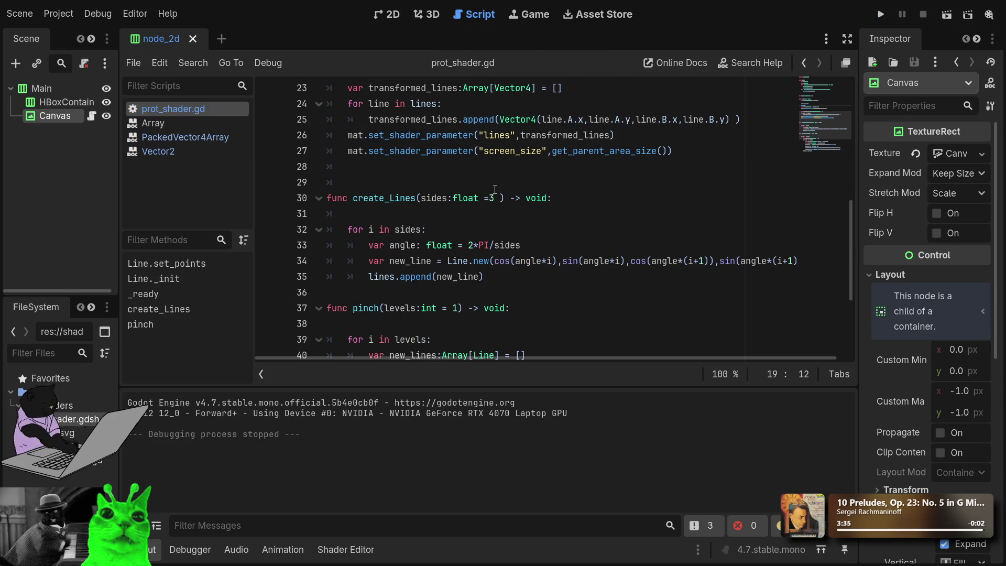
- Add a multiplier:float=1 parameter to create_Lines after sides
left_click(494, 197)
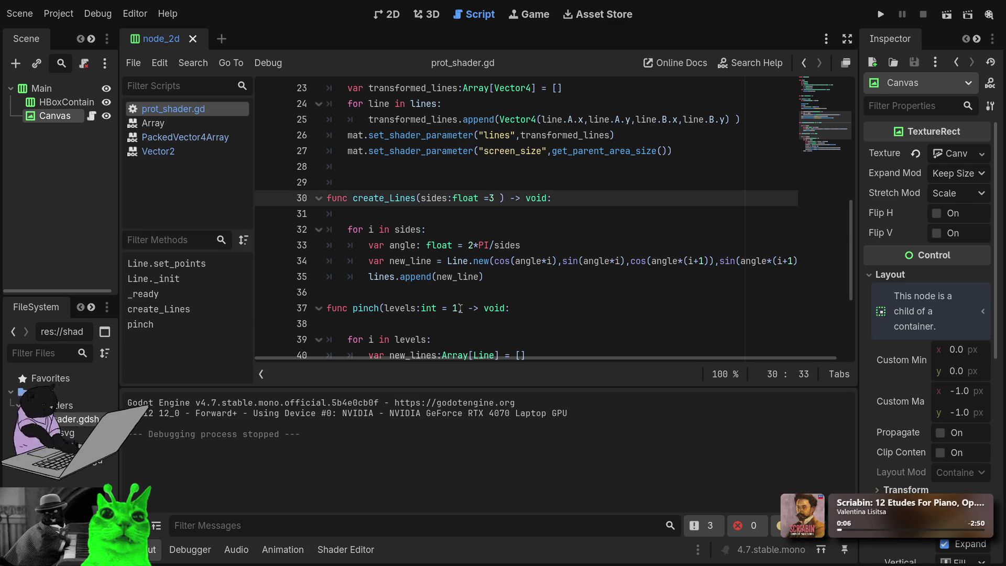
type(",multi")
type("plier:")
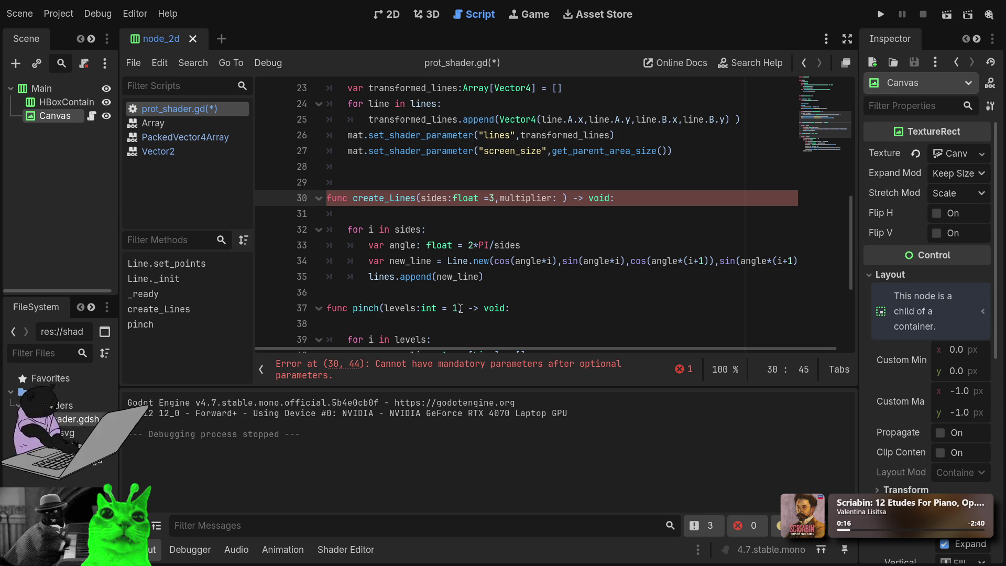
type("float")
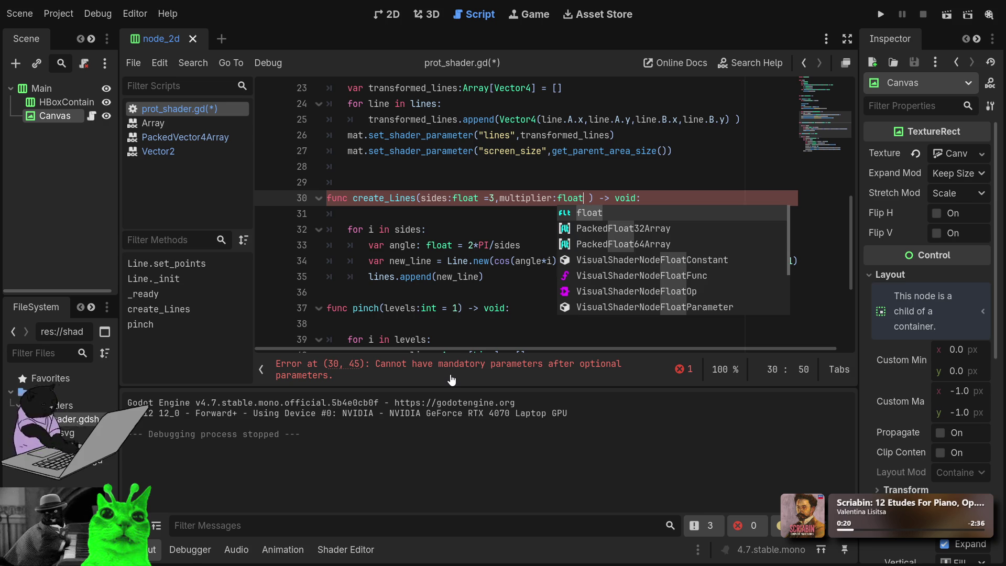
type("=0")
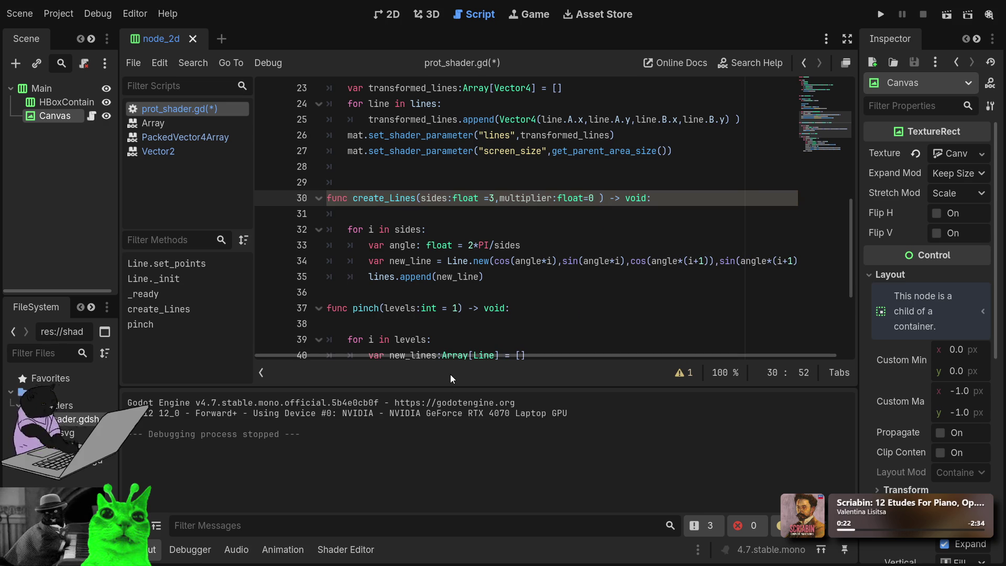
key("BackSpace")
type("1")
- Make the angle step 2*PI/sides*multiplier on line 33
left_click(529, 245)
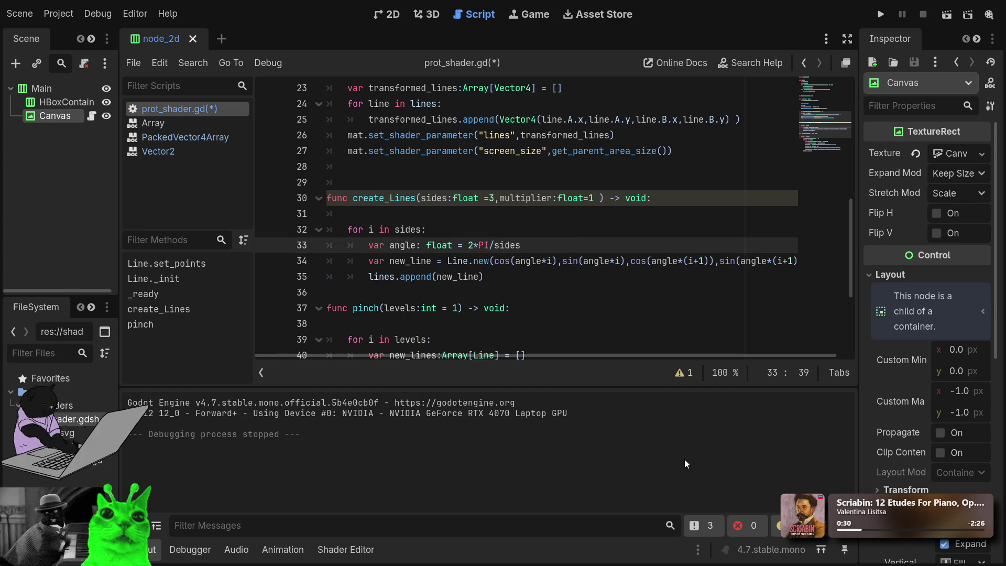
type("multi")
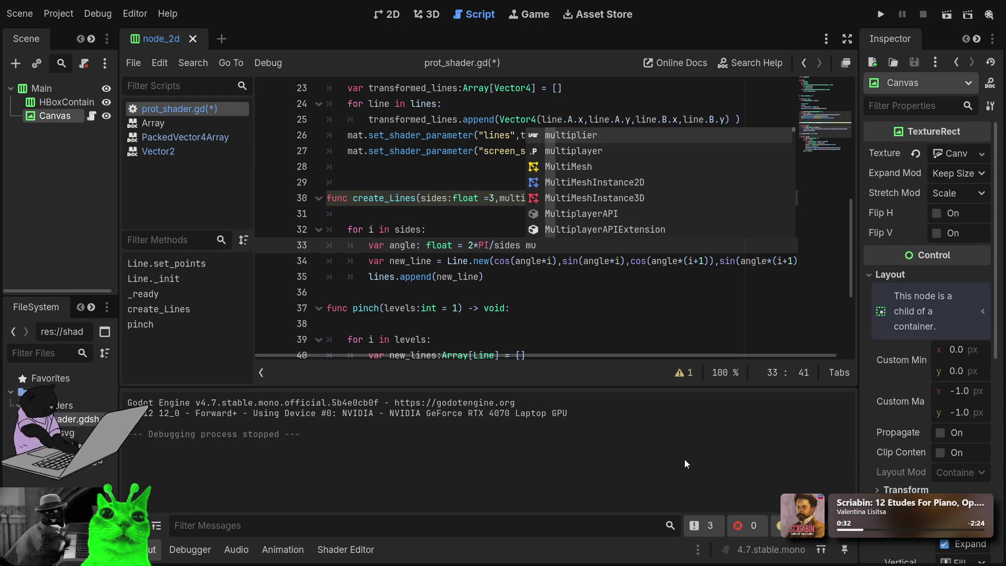
type("pl")
key("Return")
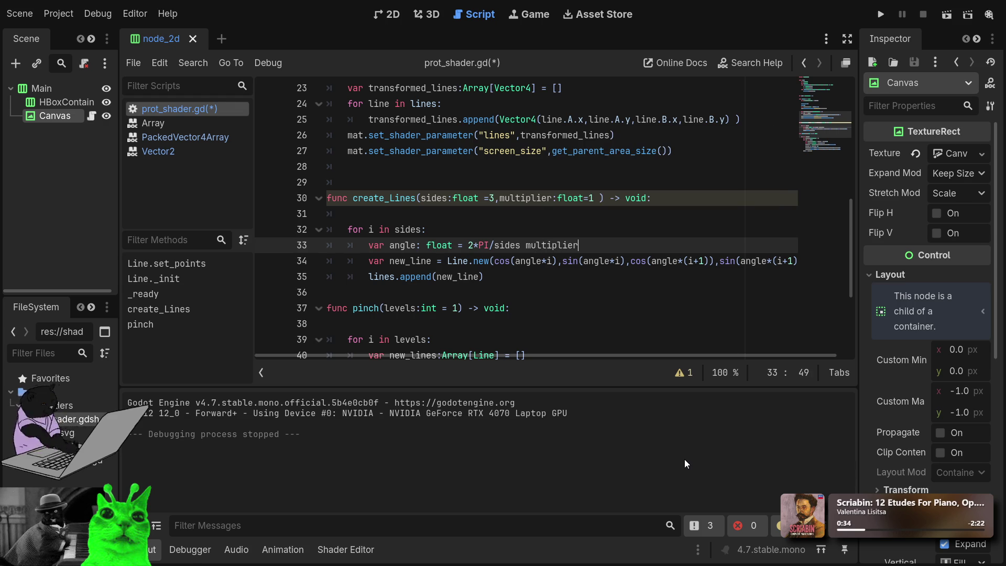
key("ctrl+Left")
key("BackSpace")
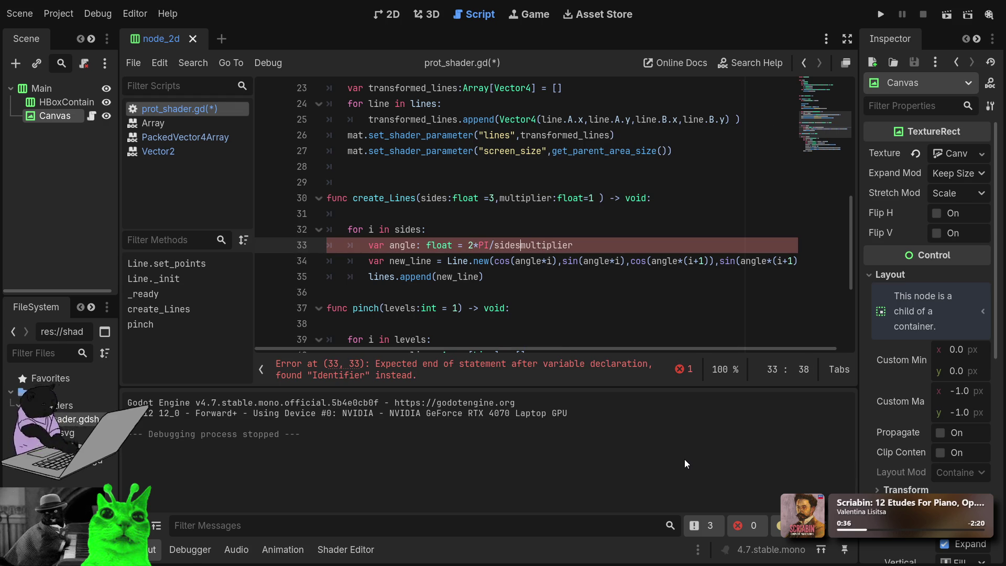
type("*")
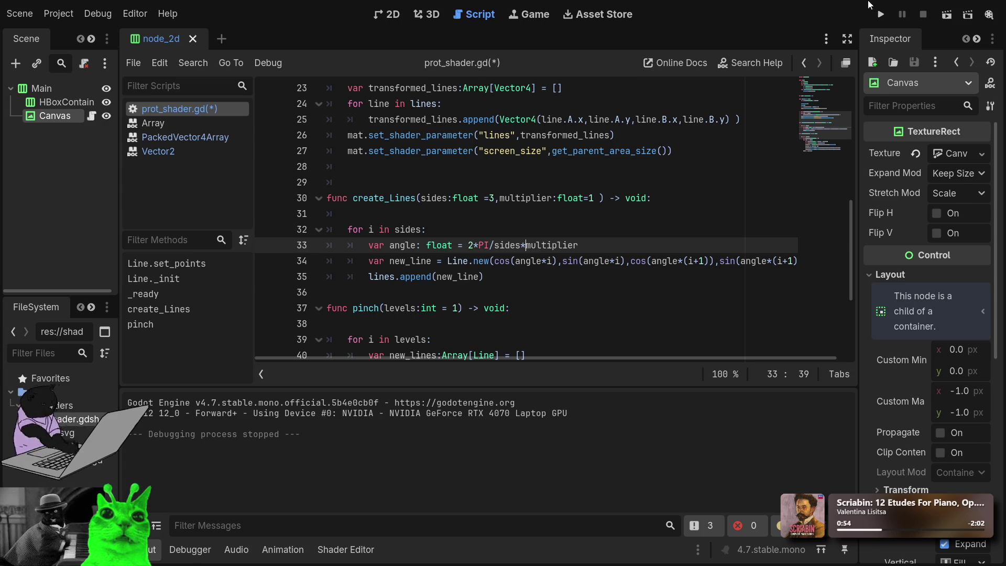
- Change the pinch call's level argument in _ready to 1
scroll(464, 163, "up", 3)
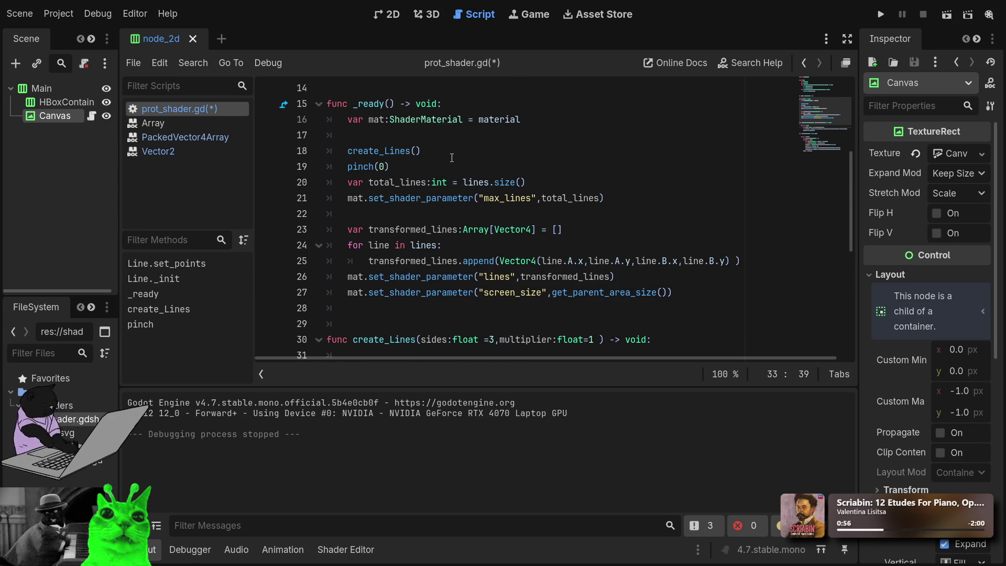
left_click(379, 166)
key("Delete")
type("1")
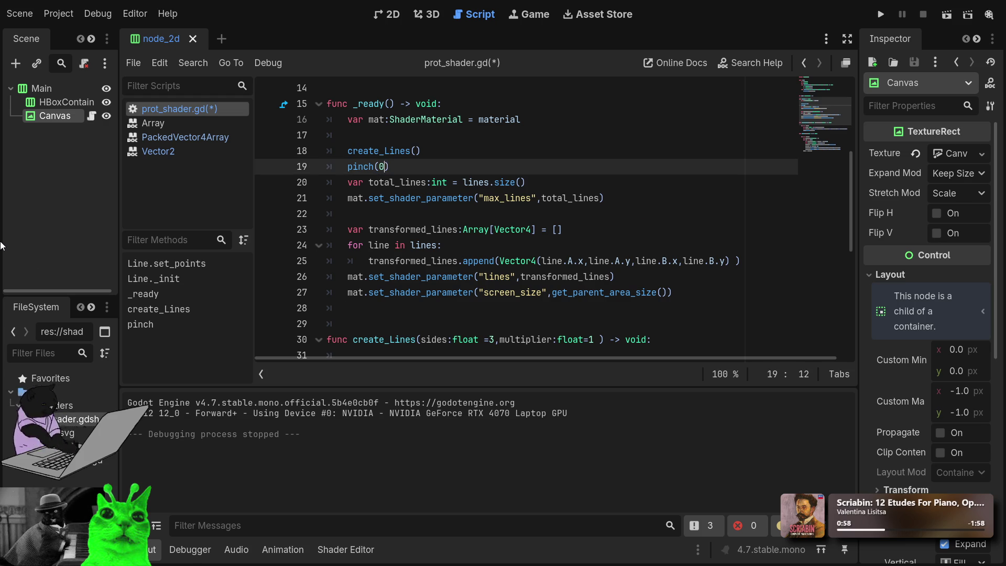
scroll(512, 252, "down", 5)
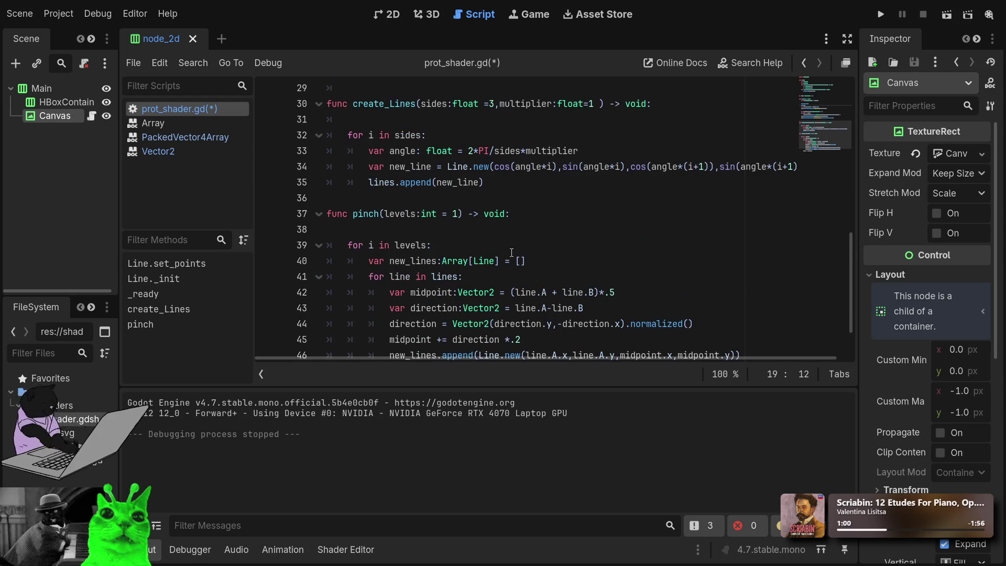
scroll(511, 252, "down", 2)
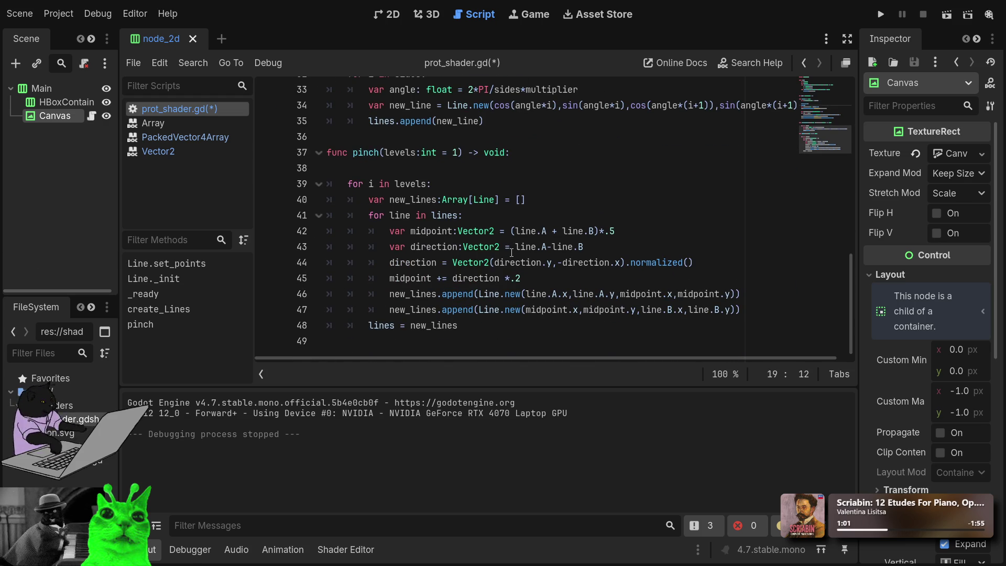
- Add a magnitude float parameter with default .123 to pinch
left_click(461, 152)
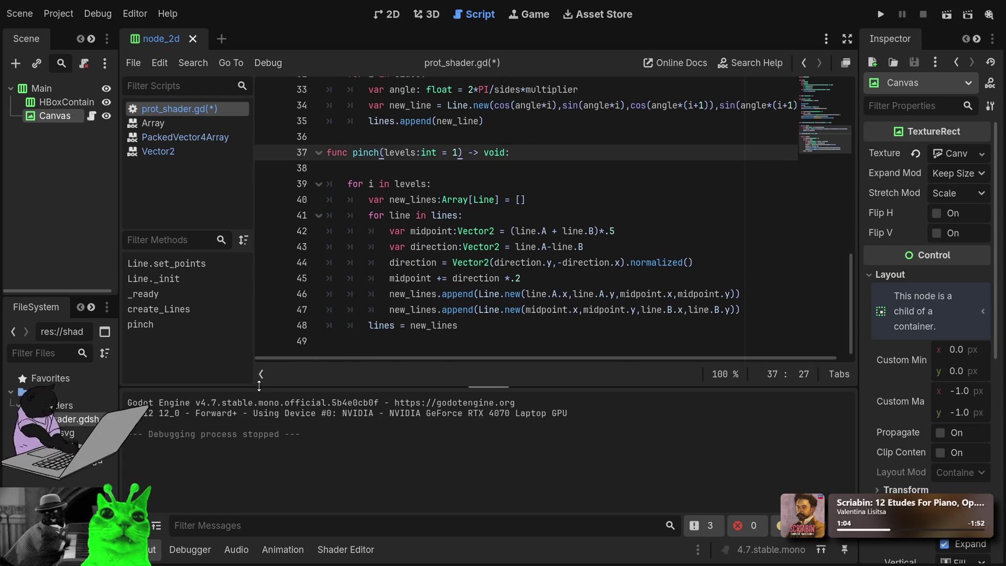
type(",magnitute")
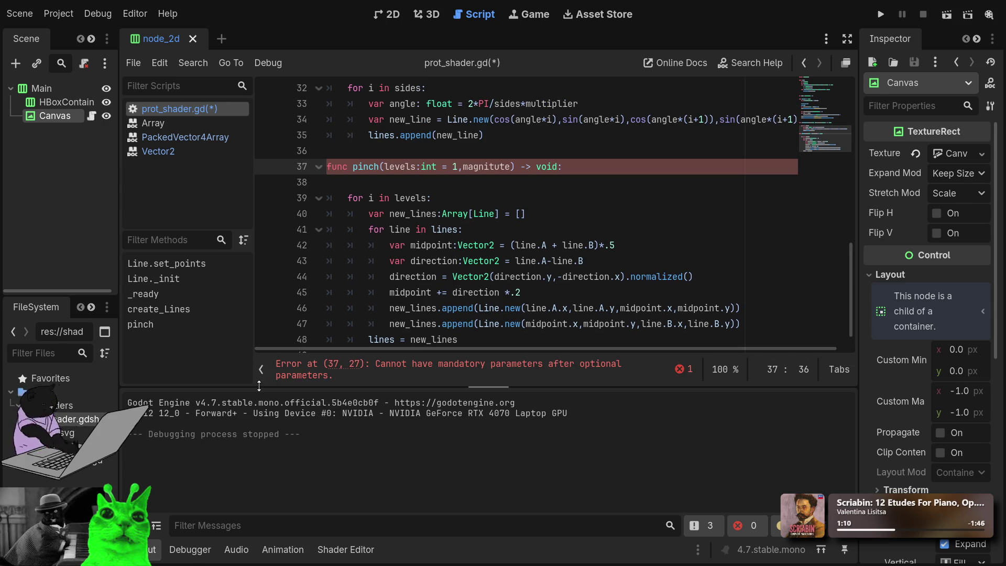
key("BackSpace")
key("BackSpace")
type("de")
type(":float:")
key("BackSpace")
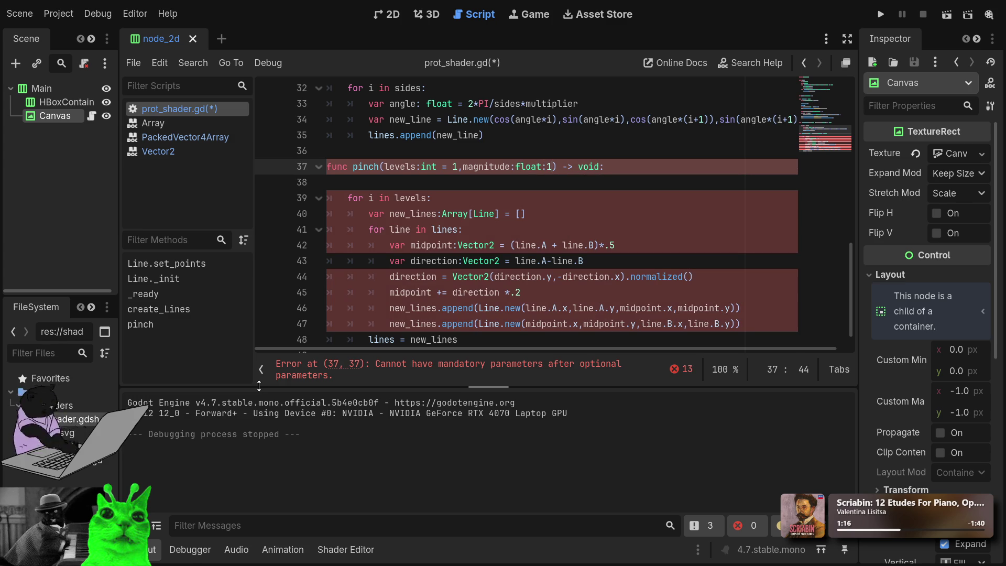
type("=1.0")
key("BackSpace")
key("BackSpace")
key("BackSpace")
type(".")
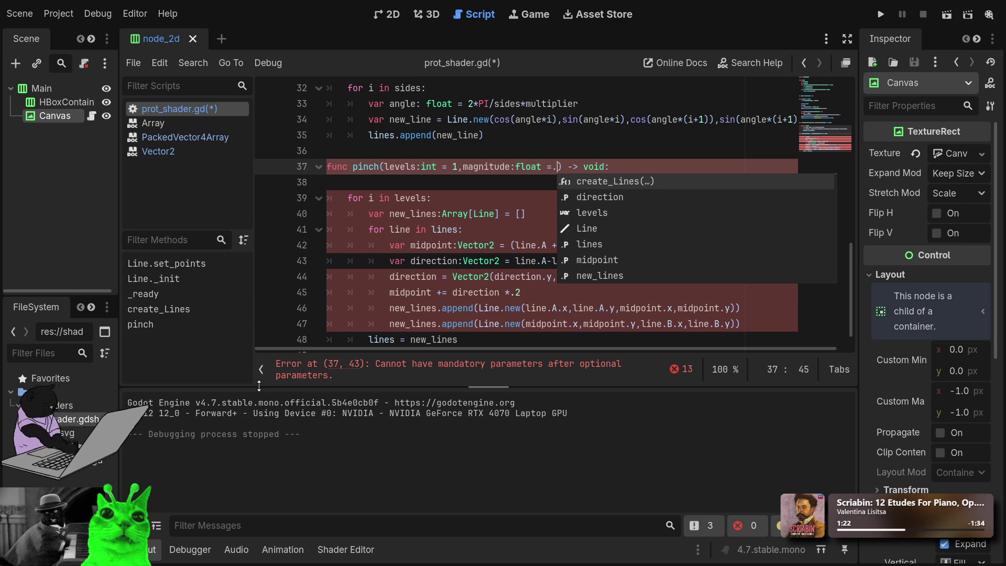
type("123")
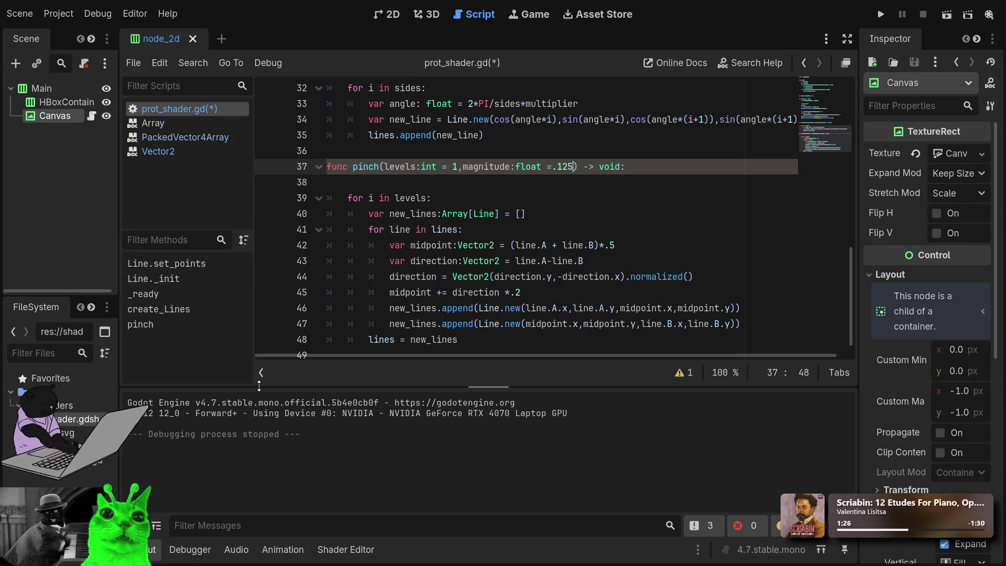
- Remove the hardcoded *.2 offset factor from the midpoint calculation
key("Down")
key("Down")
key("Down")
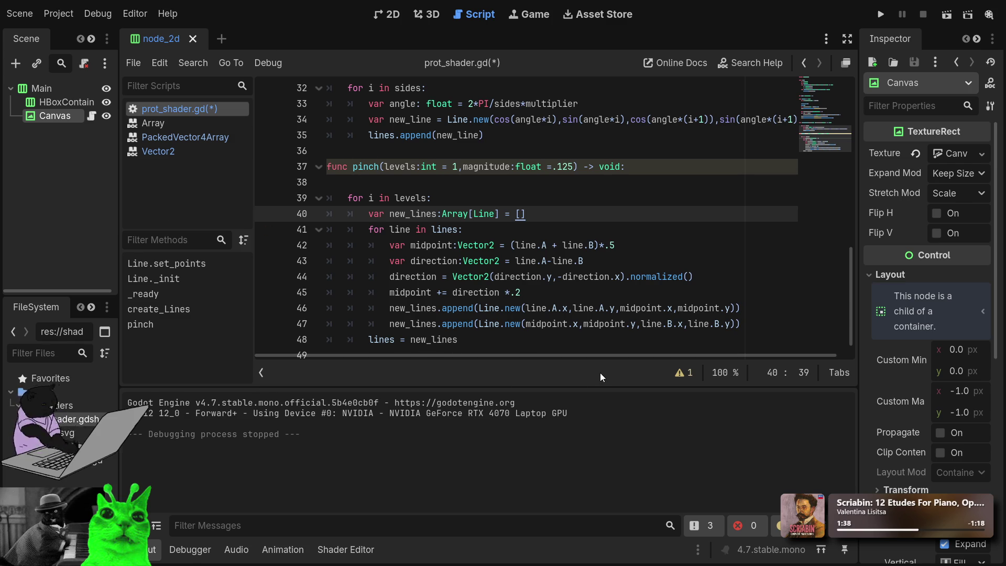
left_click(668, 246)
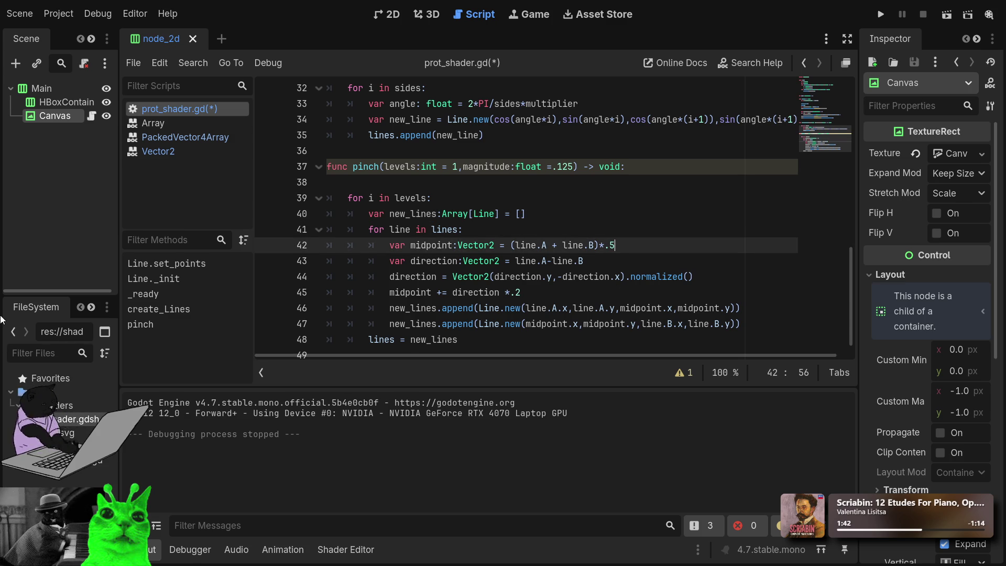
key("BackSpace")
key("BackSpace")
type("magnit")
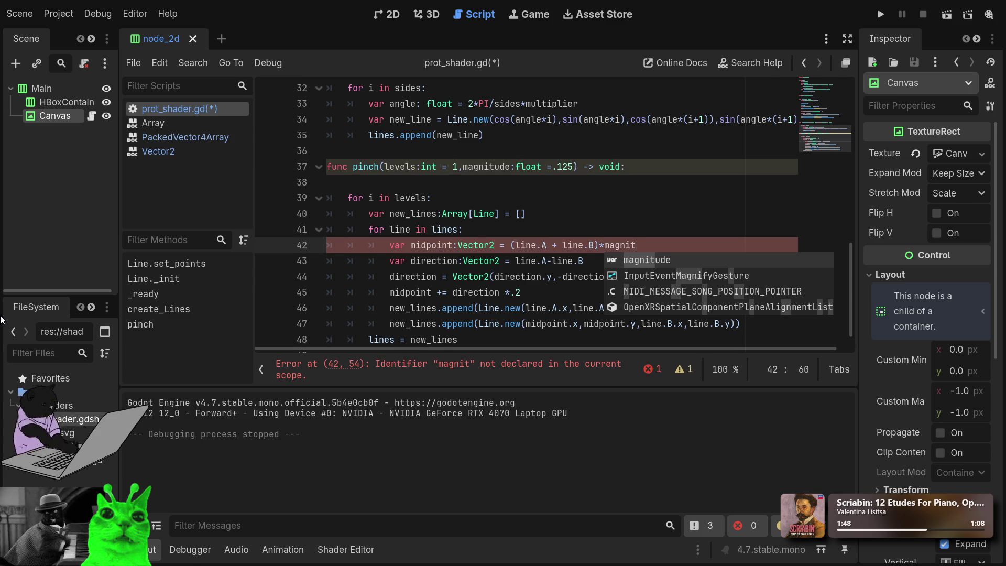
key("ctrl+z")
key("ctrl+z")
key("ctrl+z")
key("ctrl+shift+Right")
key("BackSpace")
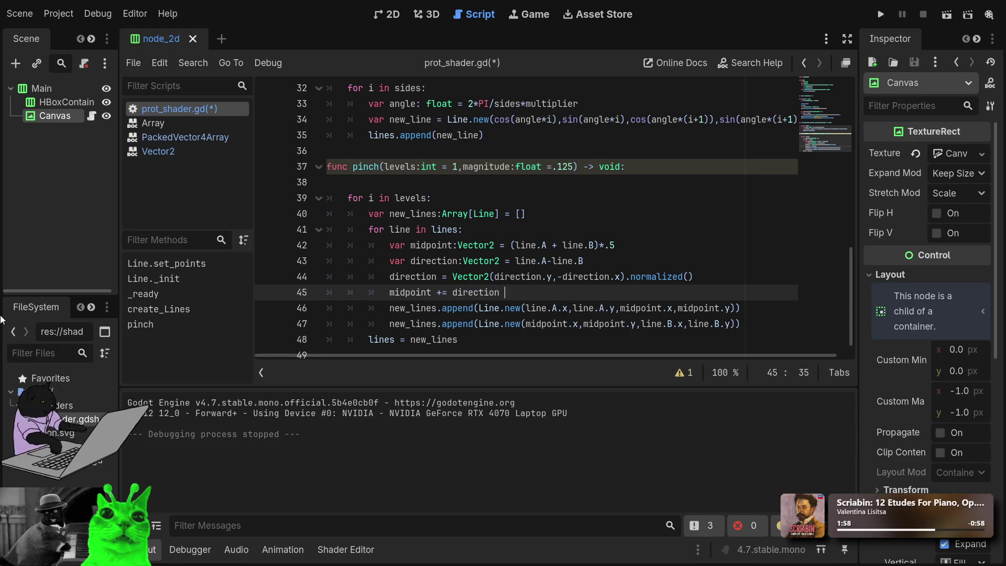
key("Up")
- Append '* magnitude' to the perpendicular direction line 44
key("End")
type("* magni")
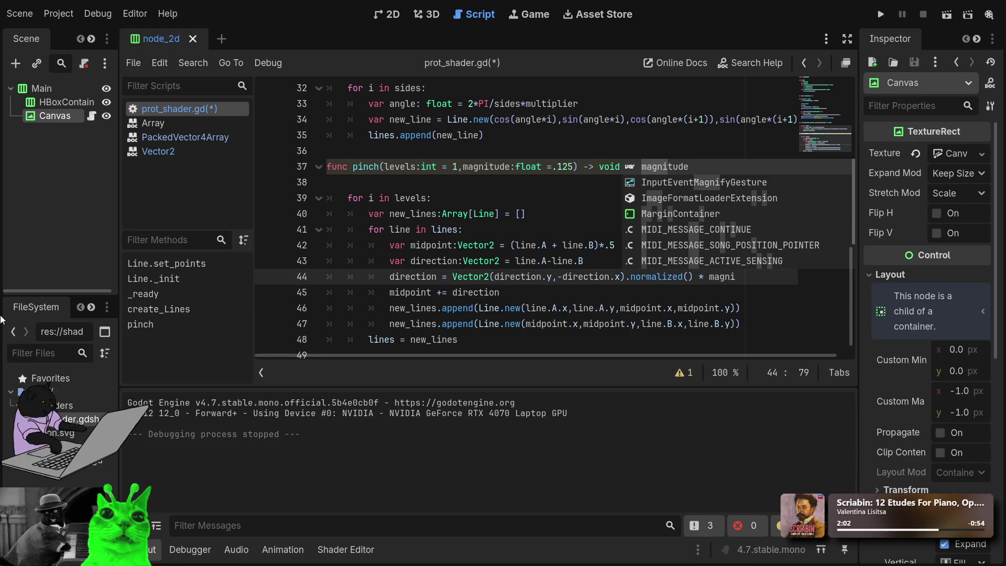
key("Return")
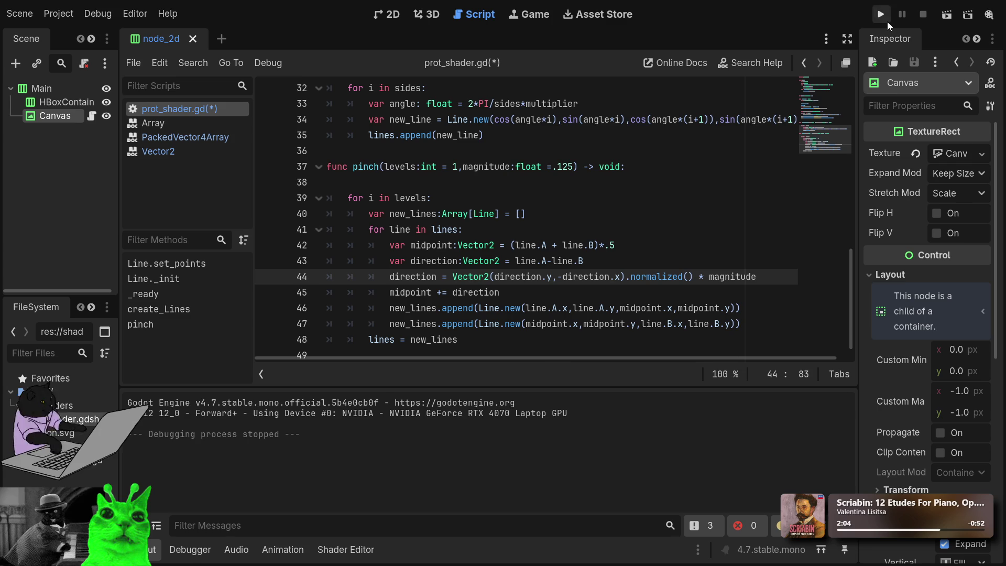
- Preview the single-pinch shape, stop the game, and return to the pinch(1) and create_Lines calls
left_click(883, 17)
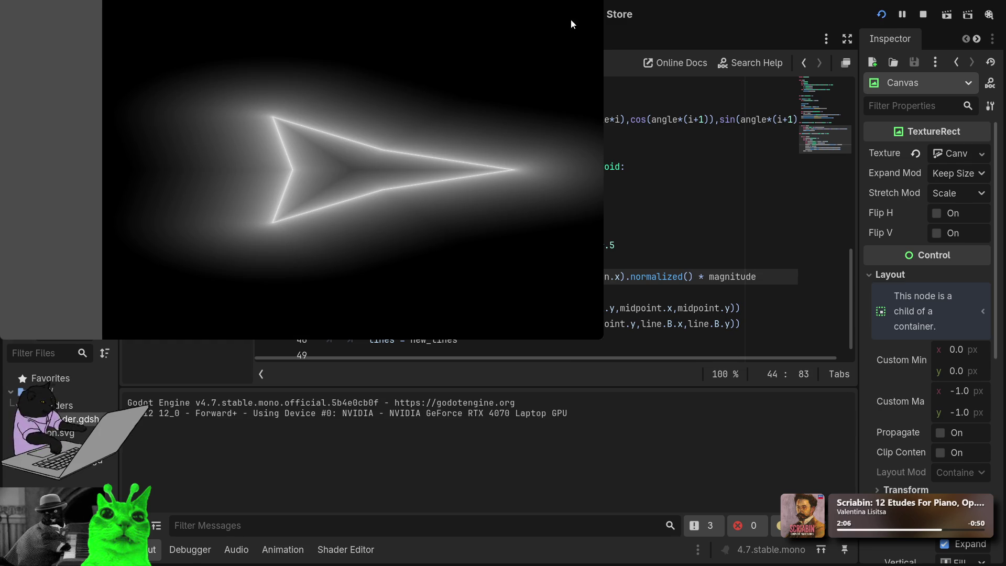
key("F8")
scroll(537, 250, "down", 2)
scroll(503, 244, "up", 8)
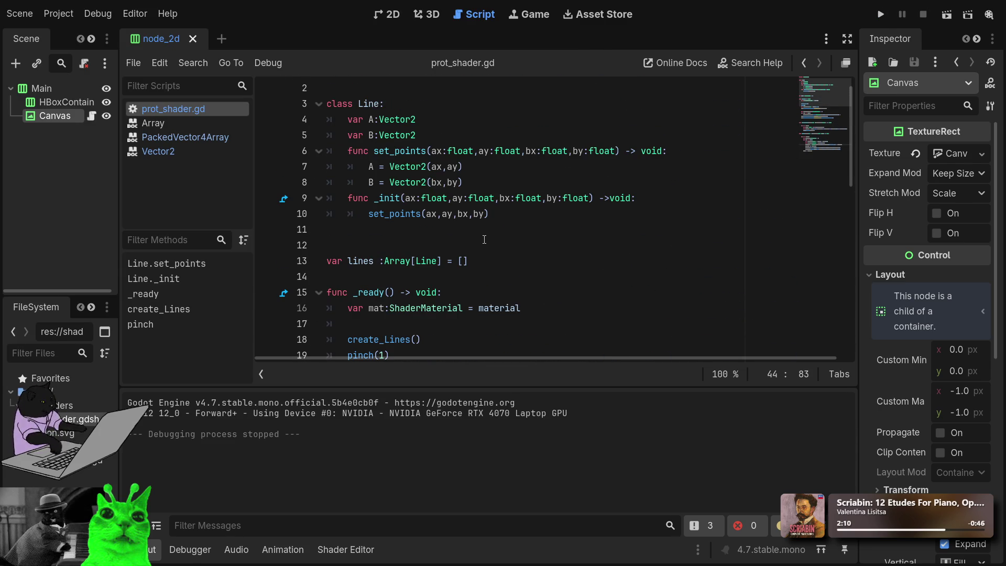
scroll(484, 240, "up", 1)
scroll(472, 252, "down", 3)
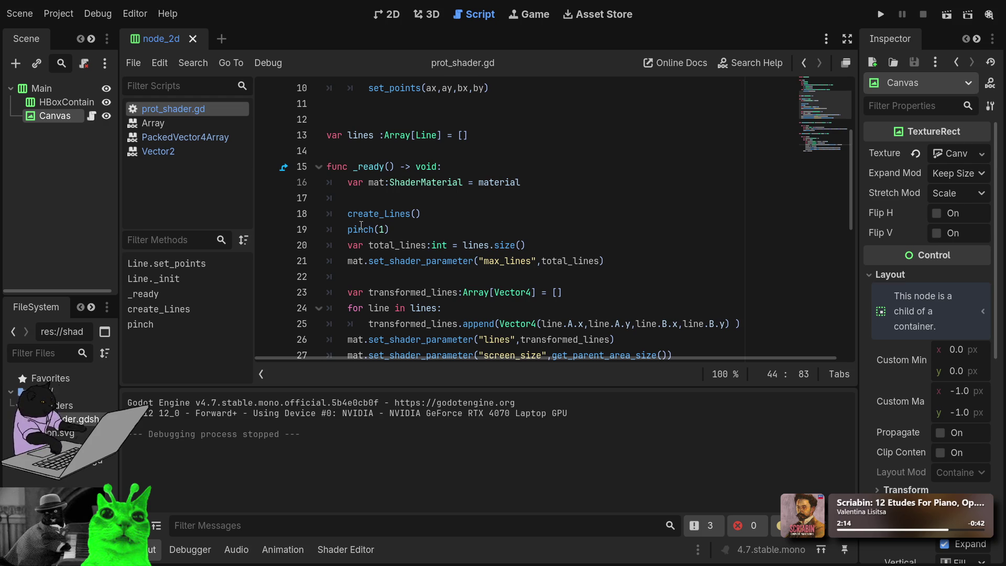
left_click(362, 229)
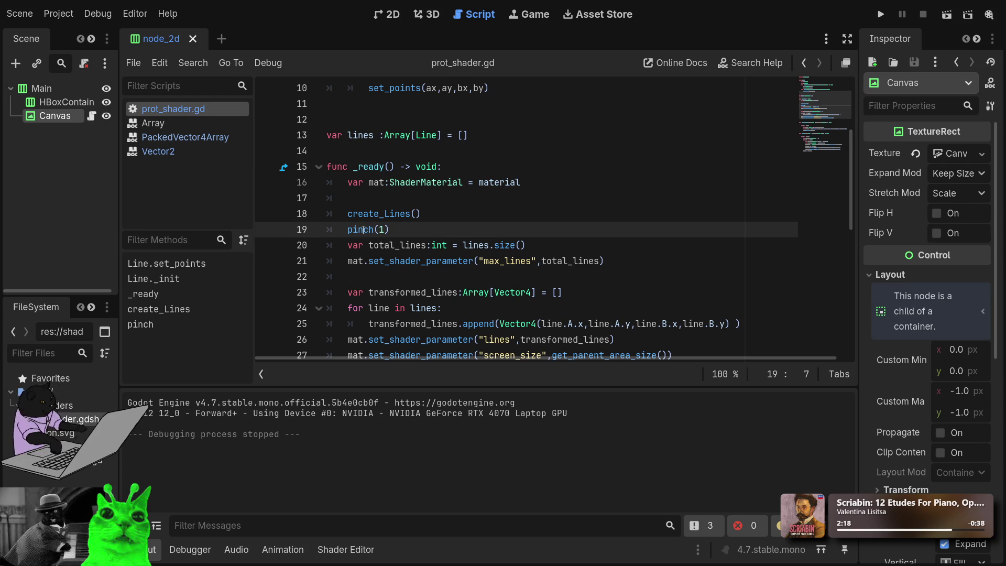
left_click(426, 214)
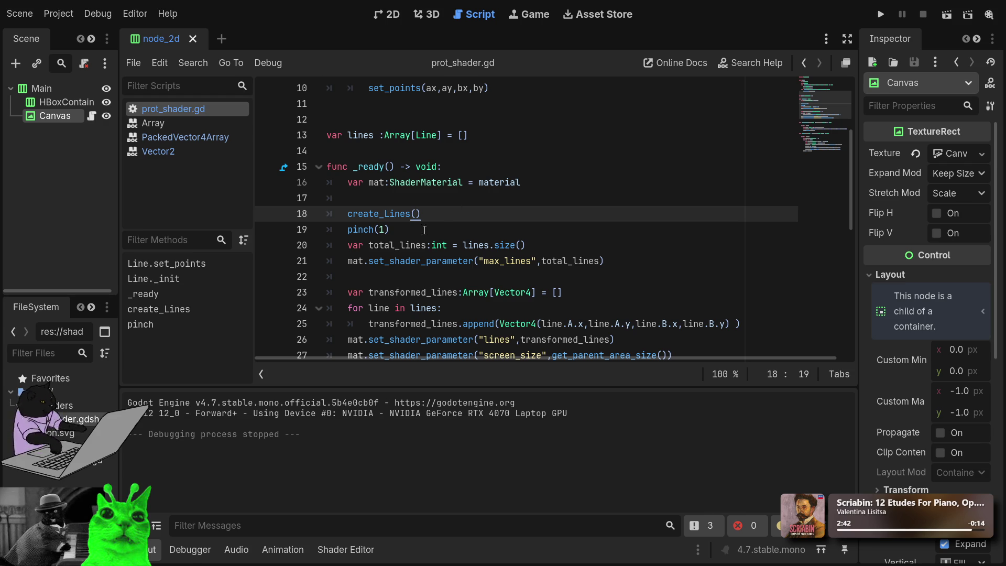
- Change the level count in _ready's pinch call from 1 to 3
key("Down")
key("Left")
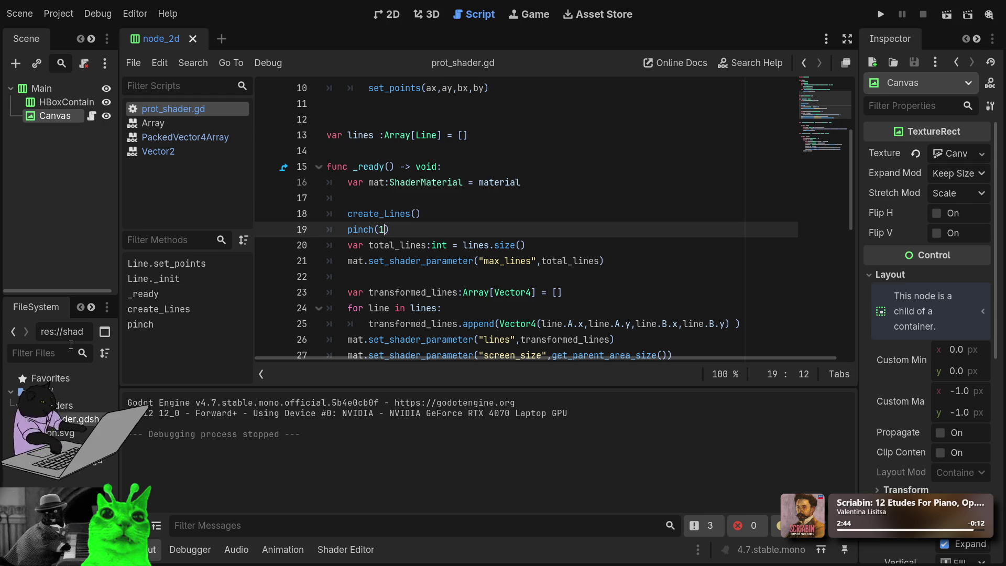
type(",")
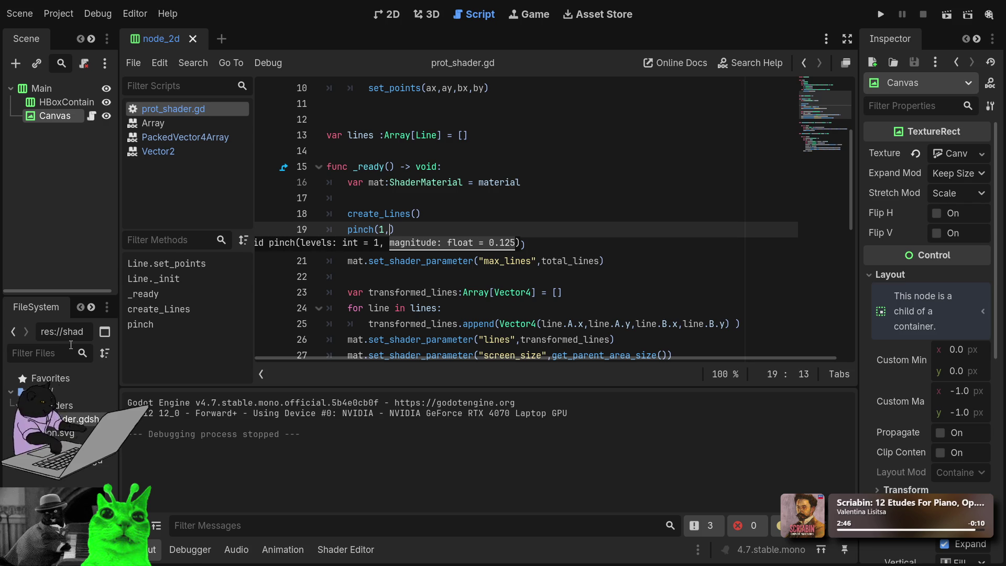
key("Left")
key("BackSpace")
type("3")
key("Right")
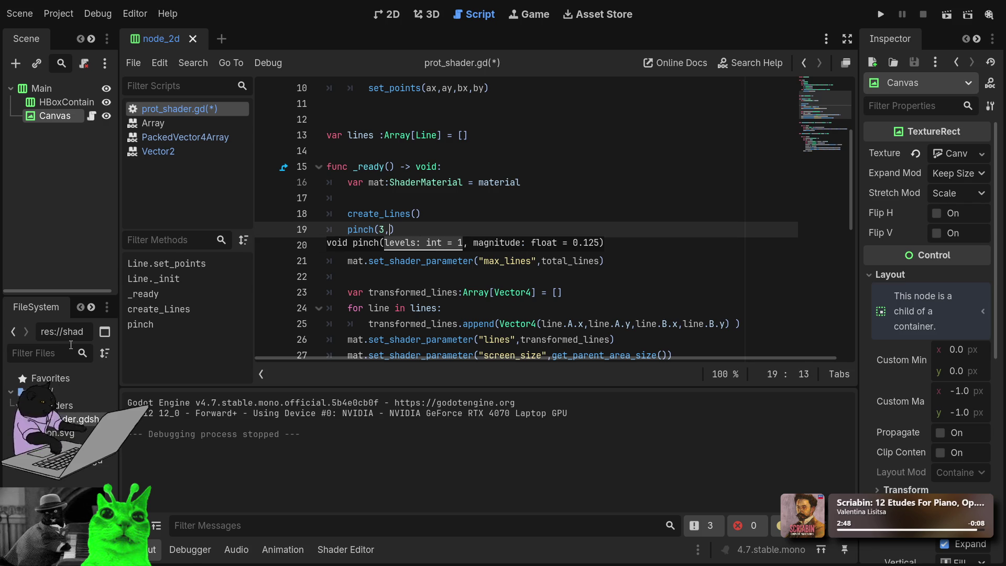
- Complete the call as pinch(3,.2) and run the project to see the branching shape
type("[")
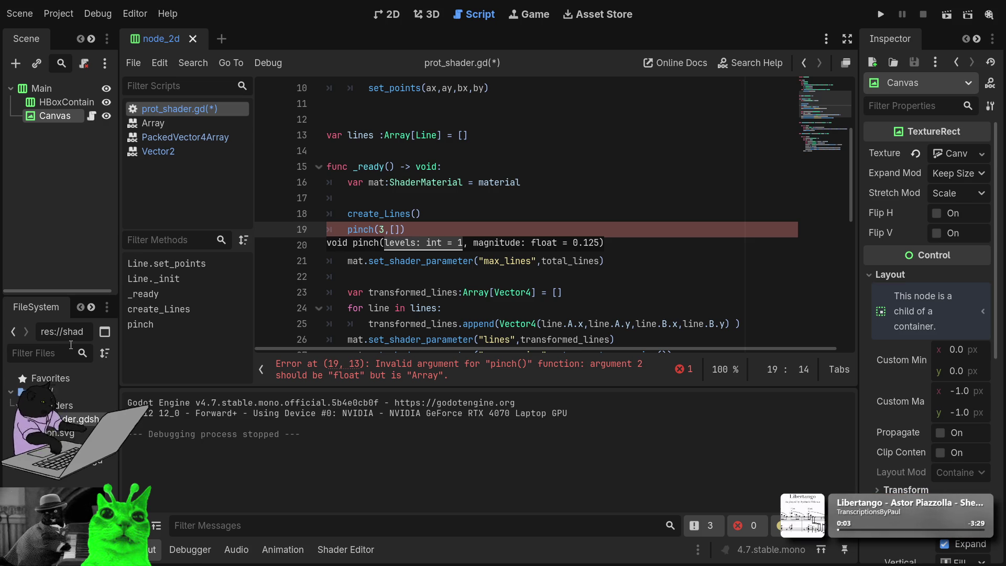
key("BackSpace")
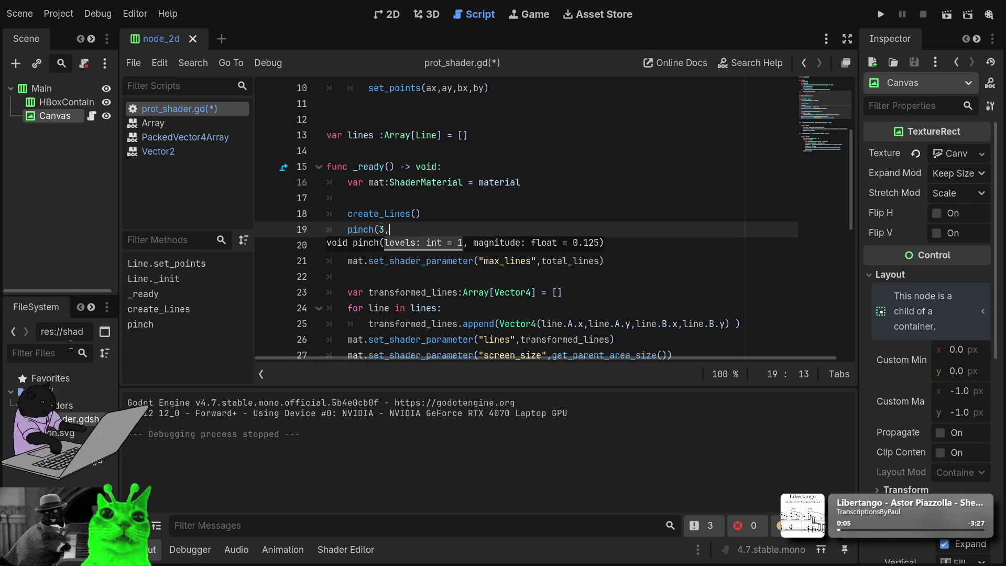
key("BackSpace")
type(")")
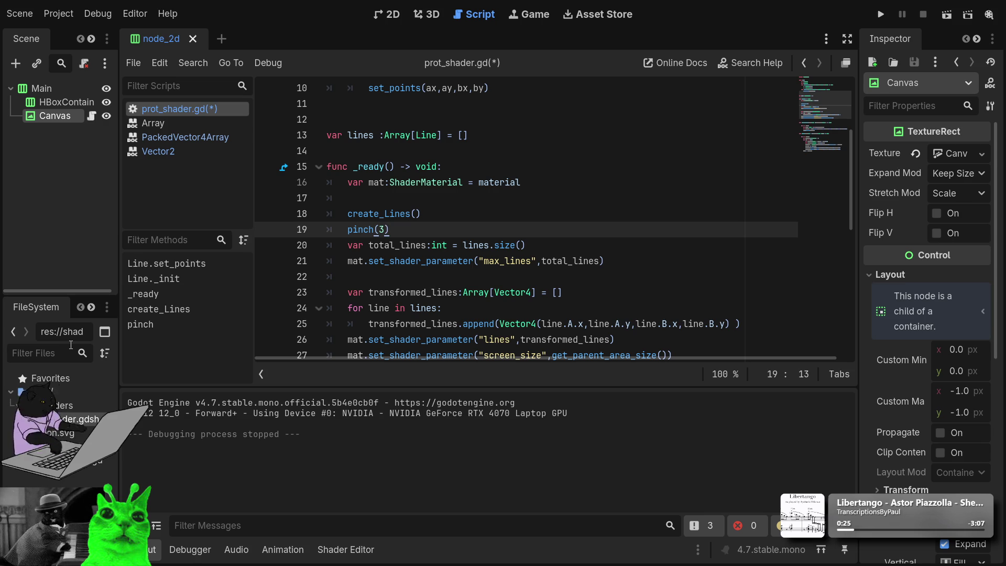
type(",")
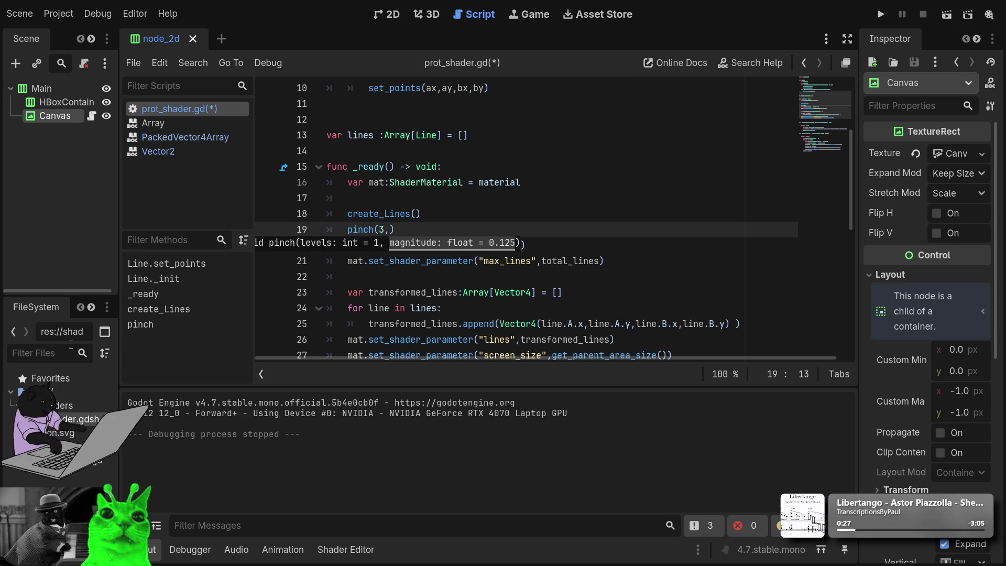
type(".2")
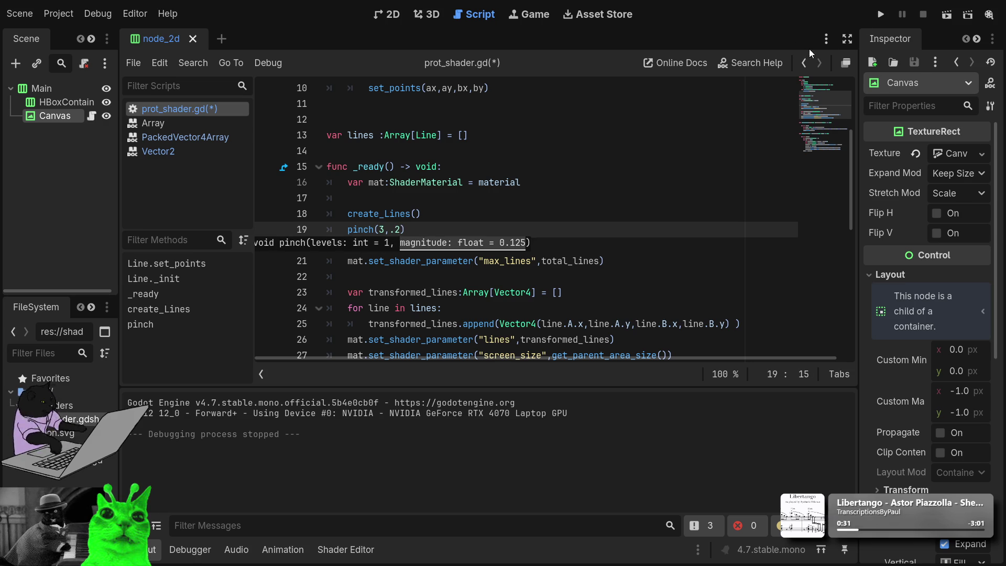
left_click(882, 18)
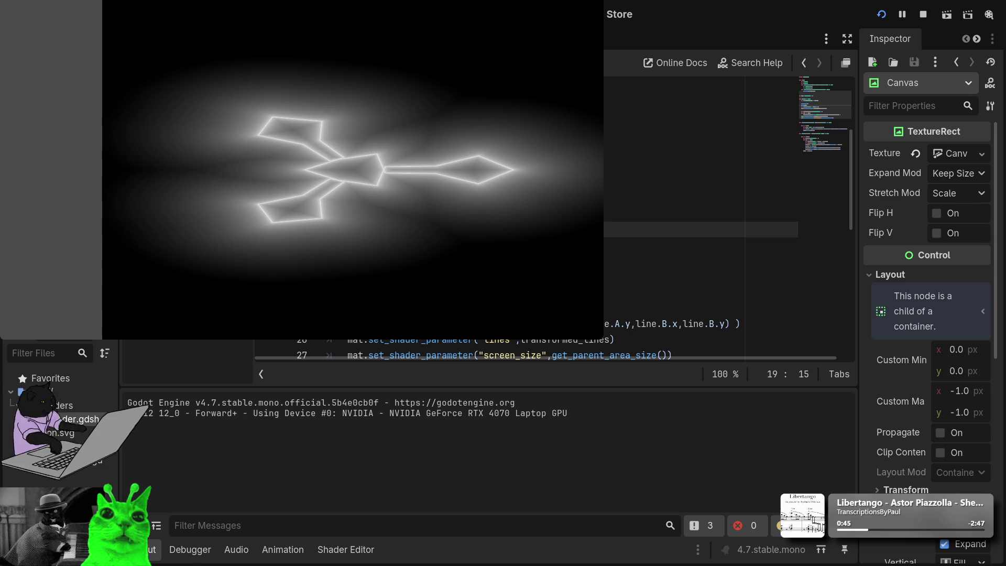
- Stop the running game, scroll back to the pinch function, and open shader.gdshader
left_click(923, 14)
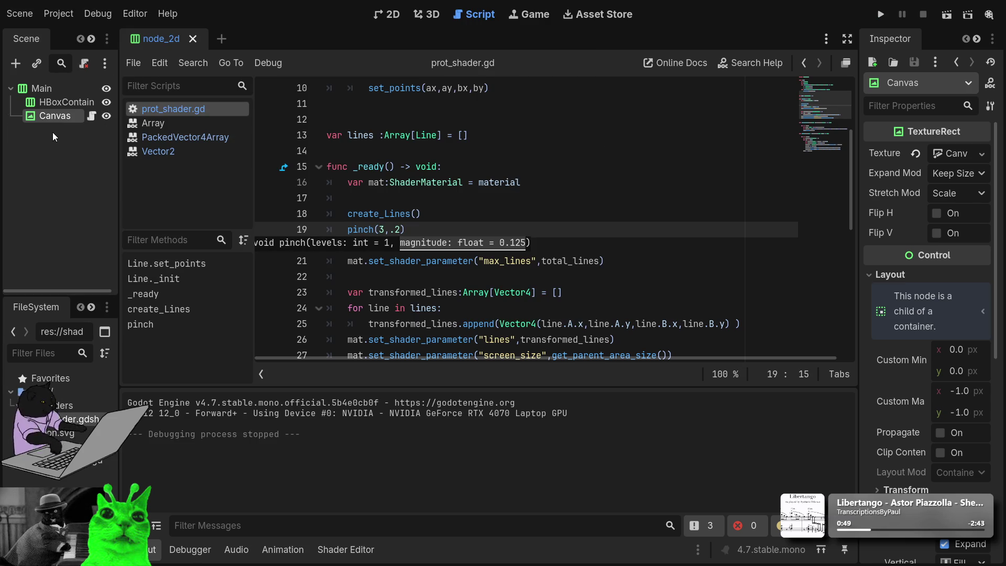
scroll(543, 184, "down", 4)
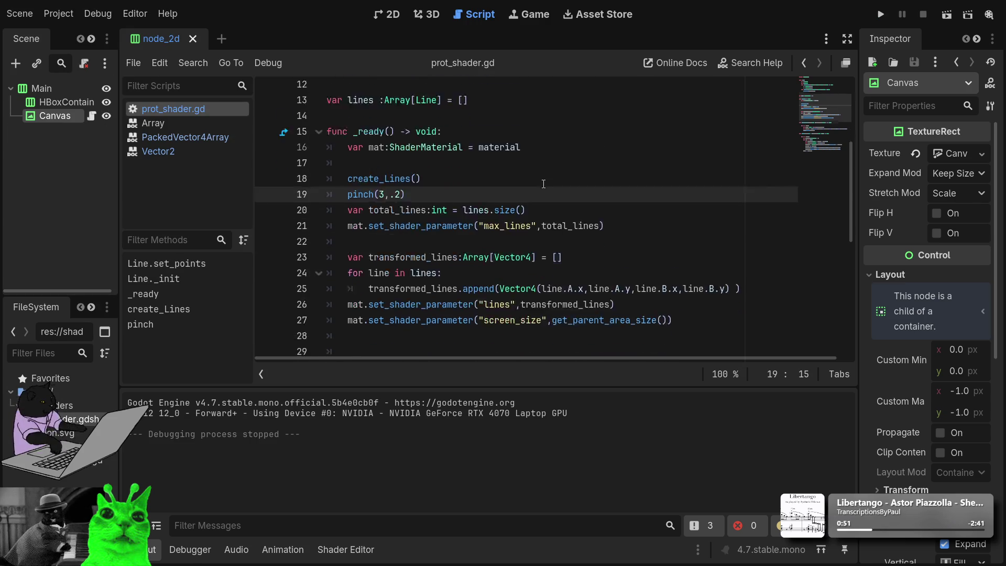
scroll(530, 200, "up", 1)
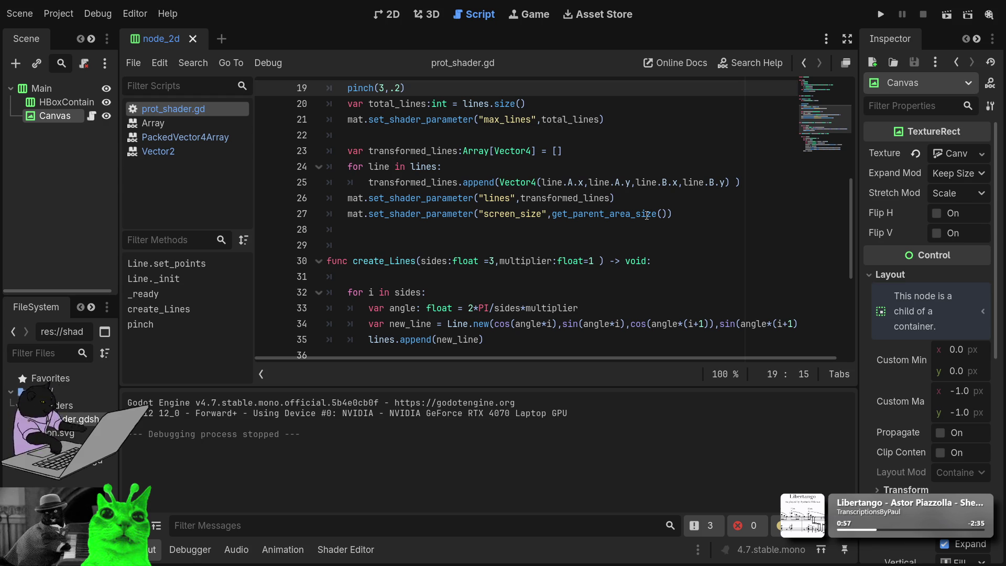
scroll(646, 215, "down", 4)
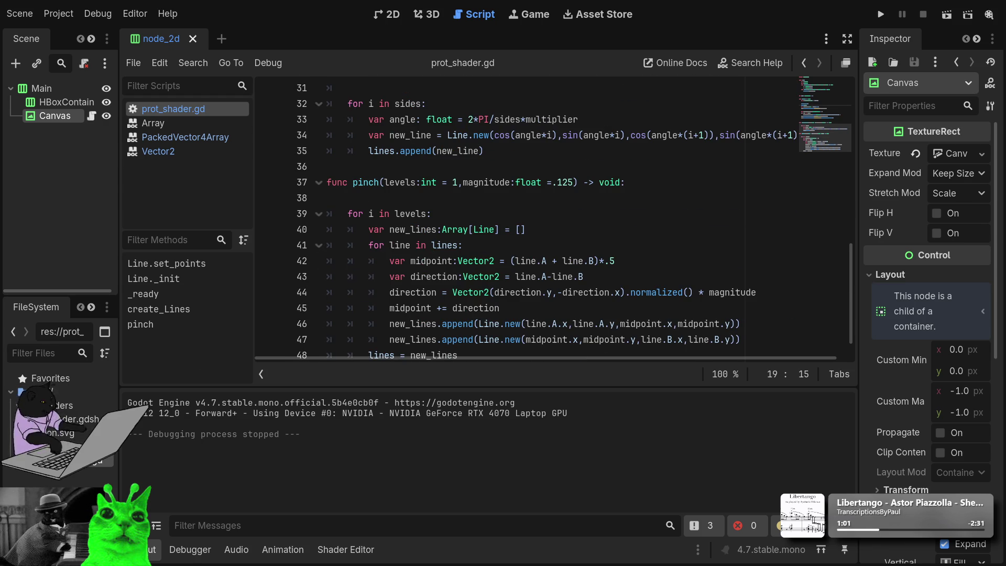
double_click(78, 419)
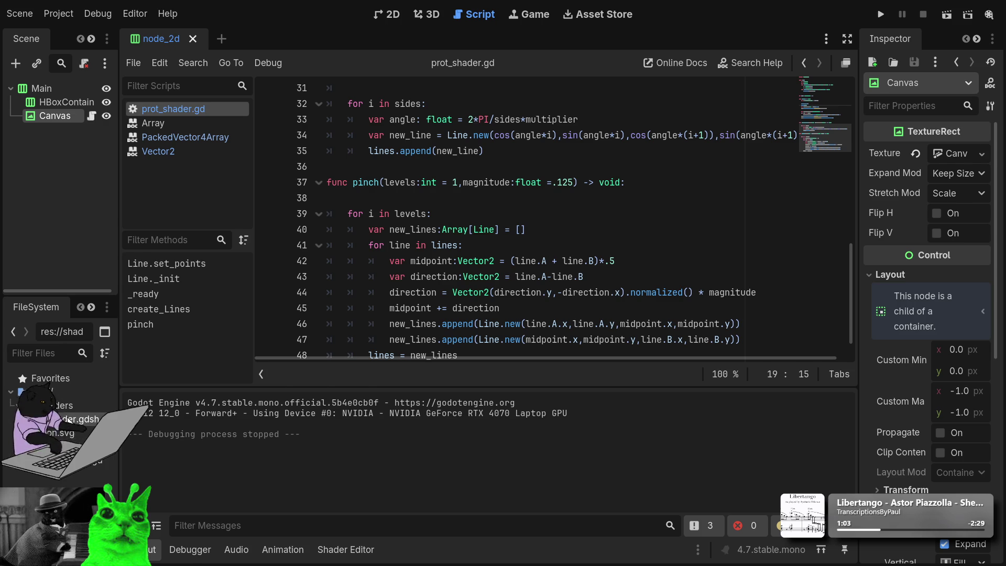
- Scroll through shader.gdshader and select the screen_size uniform name
scroll(587, 427, "down", 4)
scroll(578, 429, "up", 2)
scroll(579, 429, "up", 1)
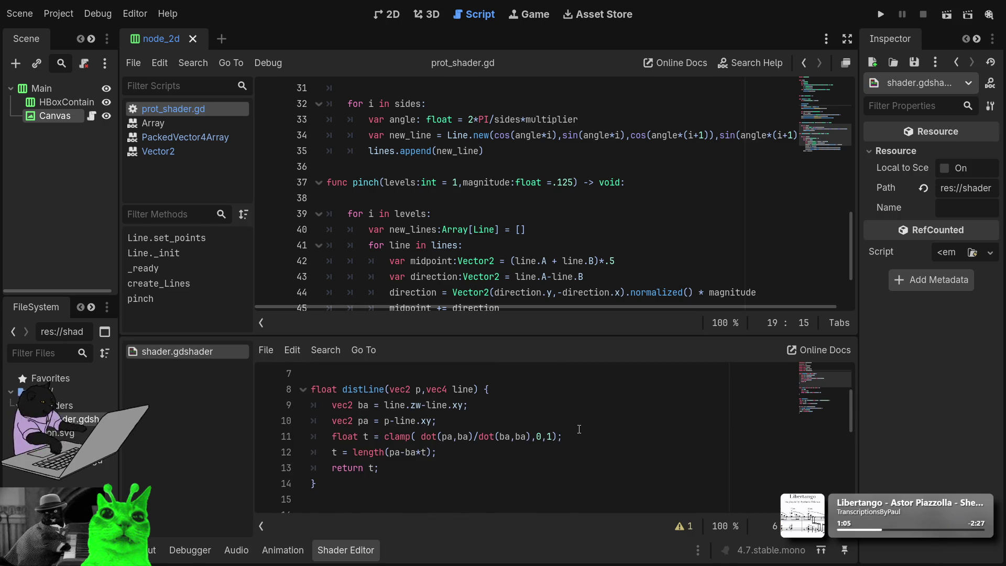
scroll(579, 429, "down", 2)
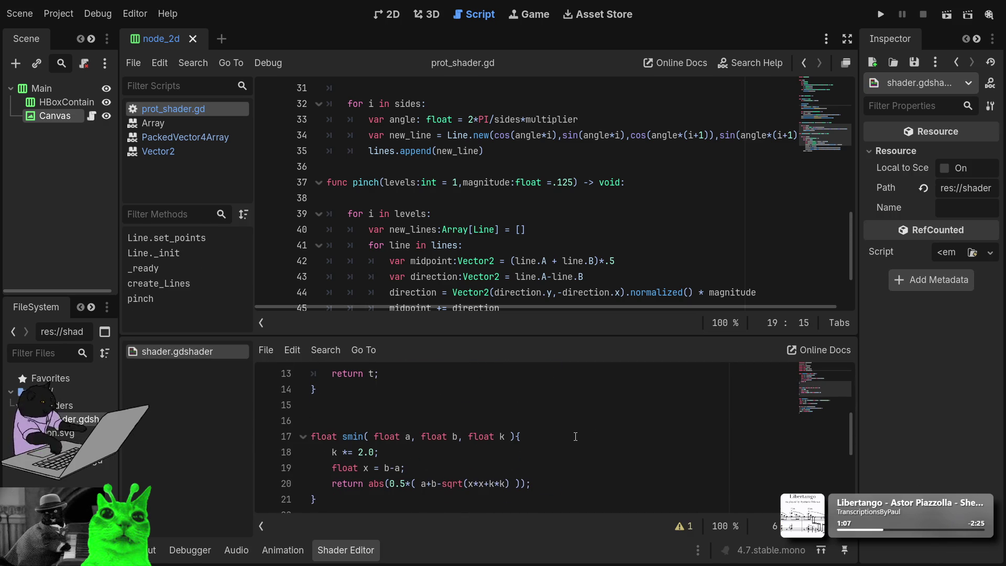
scroll(576, 437, "down", 1)
scroll(576, 436, "down", 3)
scroll(575, 436, "up", 8)
double_click(408, 451)
- Collapse the distLine and smin functions and select SCREEN_PIXEL_SIZE on line 25
scroll(339, 425, "down", 1)
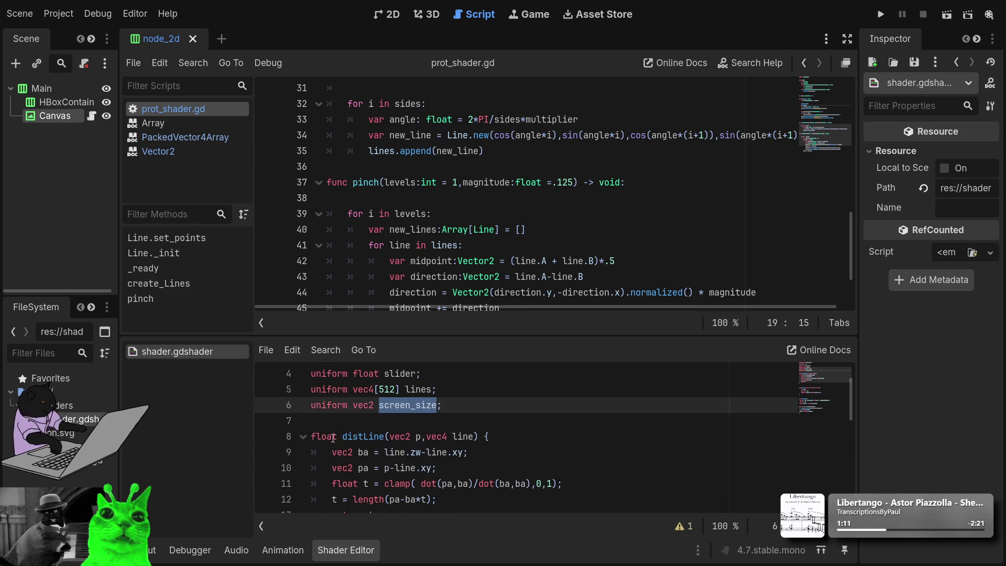
left_click(302, 437)
left_click(303, 500)
scroll(430, 389, "down", 3)
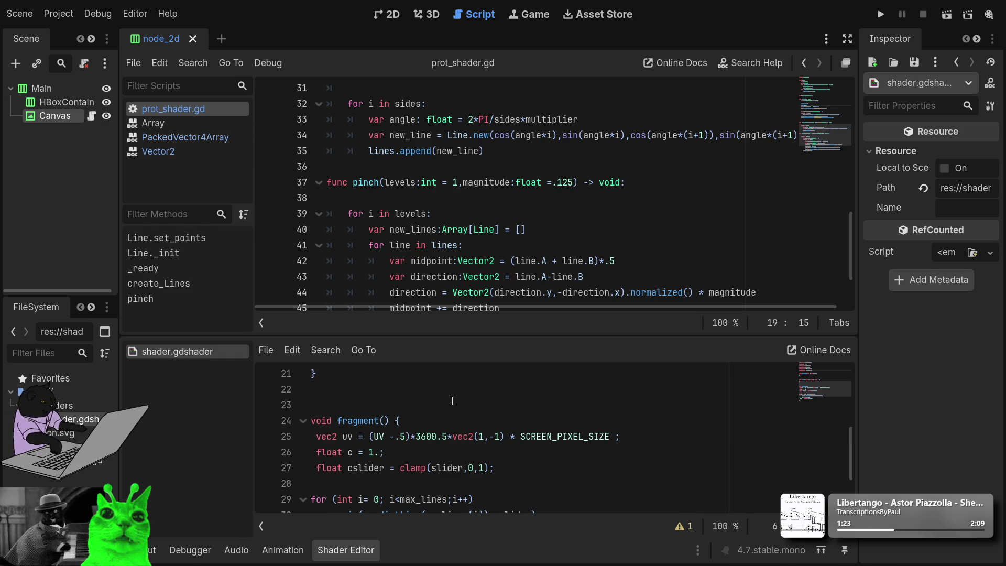
double_click(564, 436)
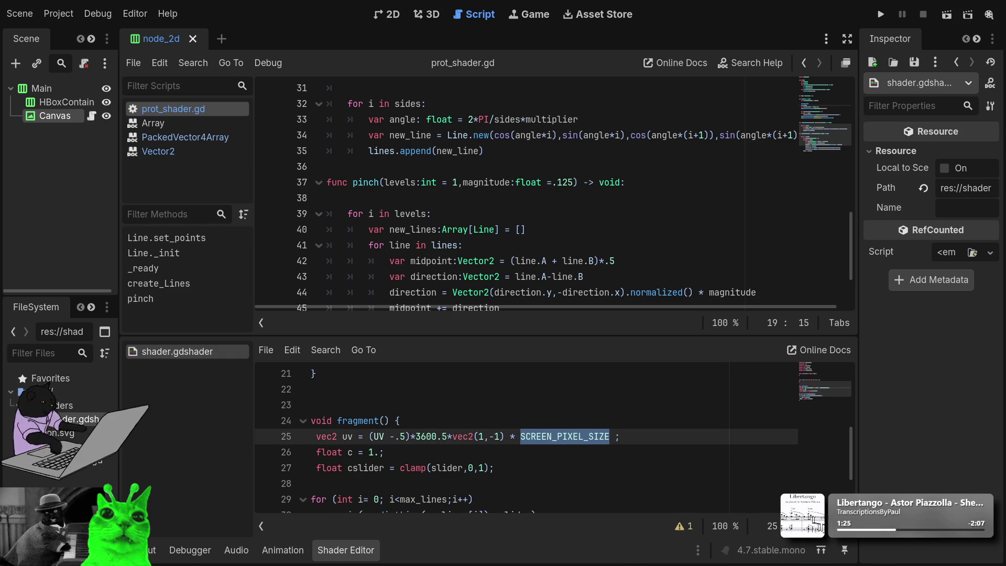
- Replace SCREEN_PIXEL_SIZE on line 25 with screen_size.x/screen_size.y and view the black 2D canvas
key("BackSpace")
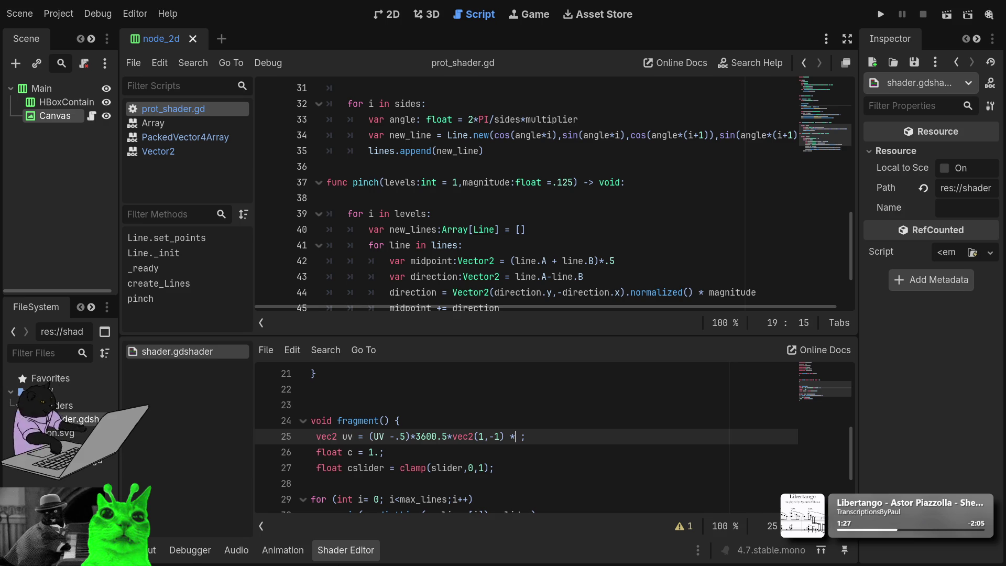
type("scre")
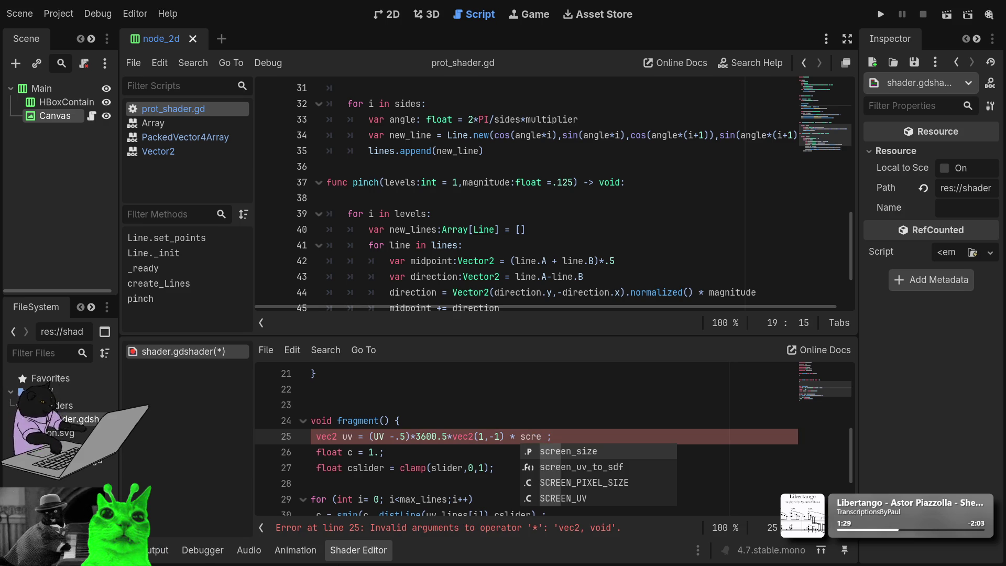
key("Return")
type(".x")
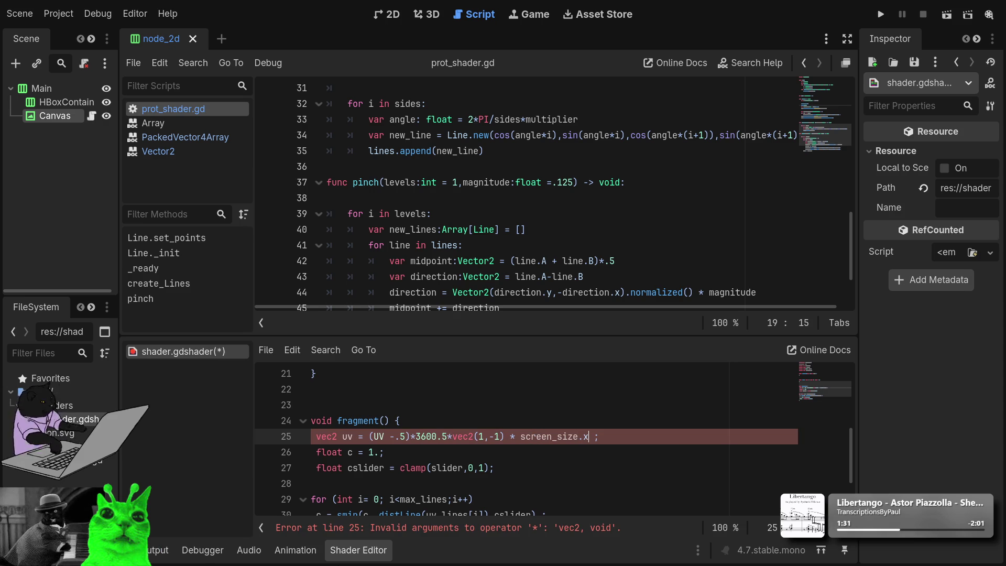
type("/screen")
type("size")
left_click(393, 14)
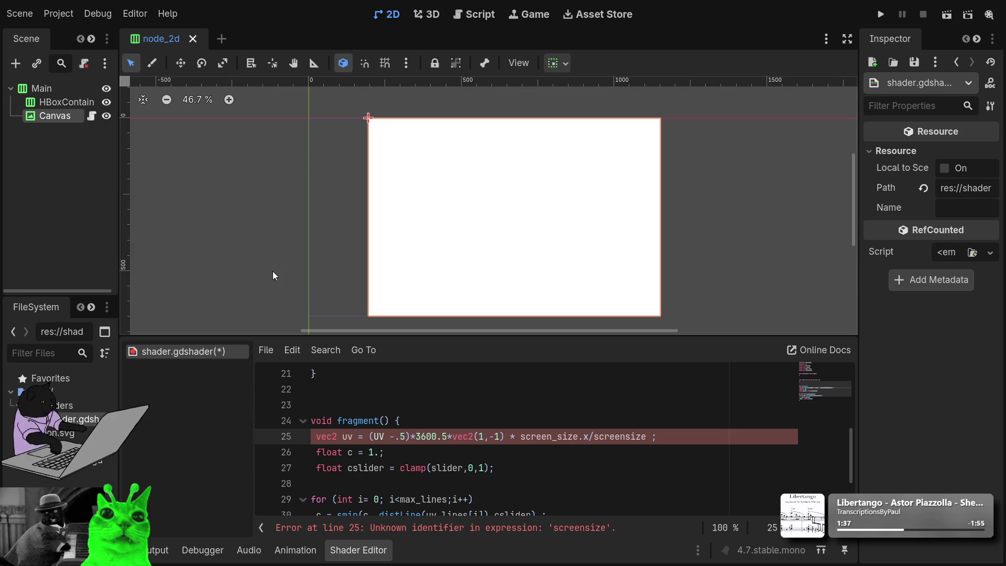
type(".y")
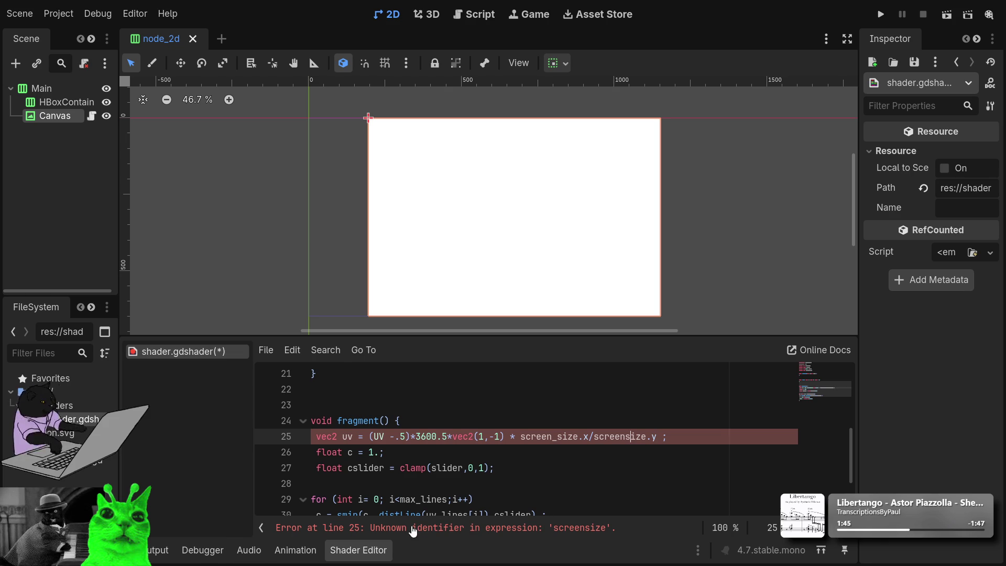
type("_")
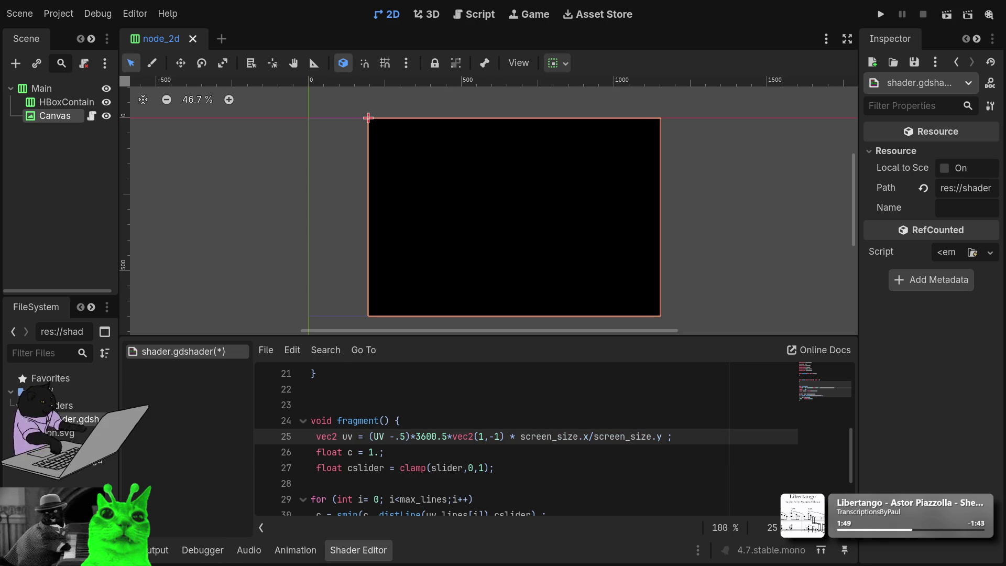
type("y")
- Change the final screen_size.y on line 25 to screen_size.x, then test-run and stop the project
left_click(661, 437)
key("BackSpace")
type("x")
left_click(880, 14)
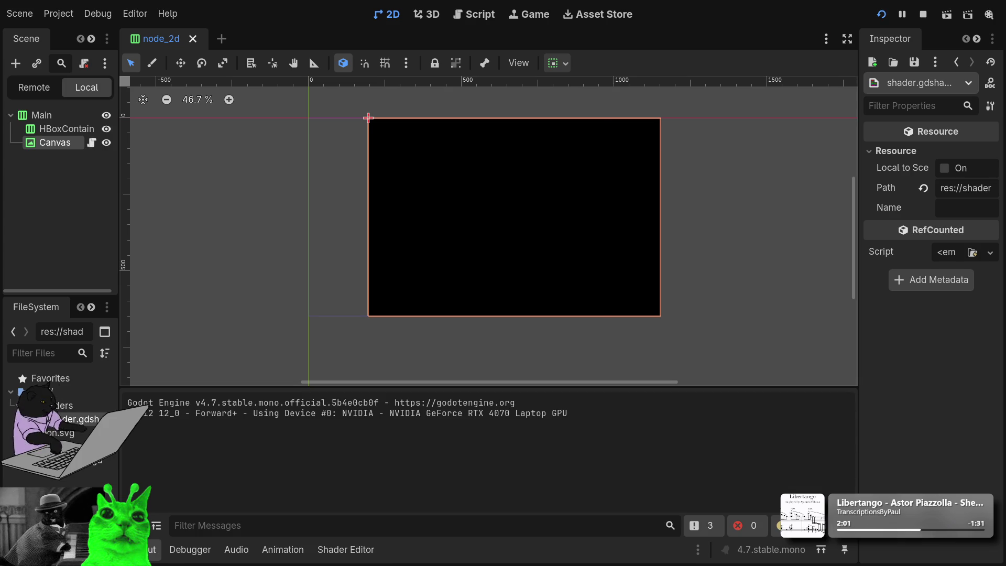
left_click(601, 5)
- Select the Canvas node and open its prot_shader.gd script
left_click(56, 103)
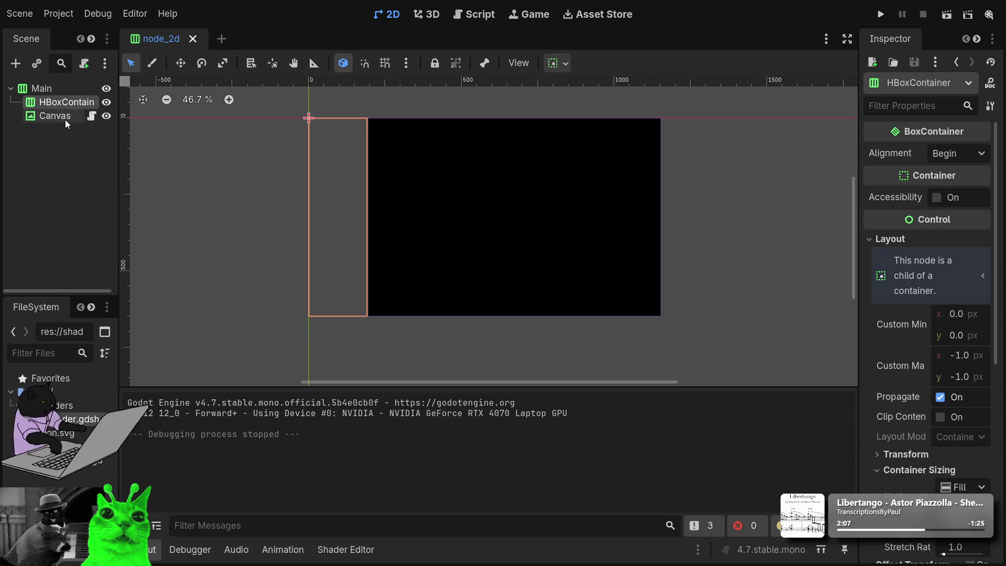
left_click(65, 120)
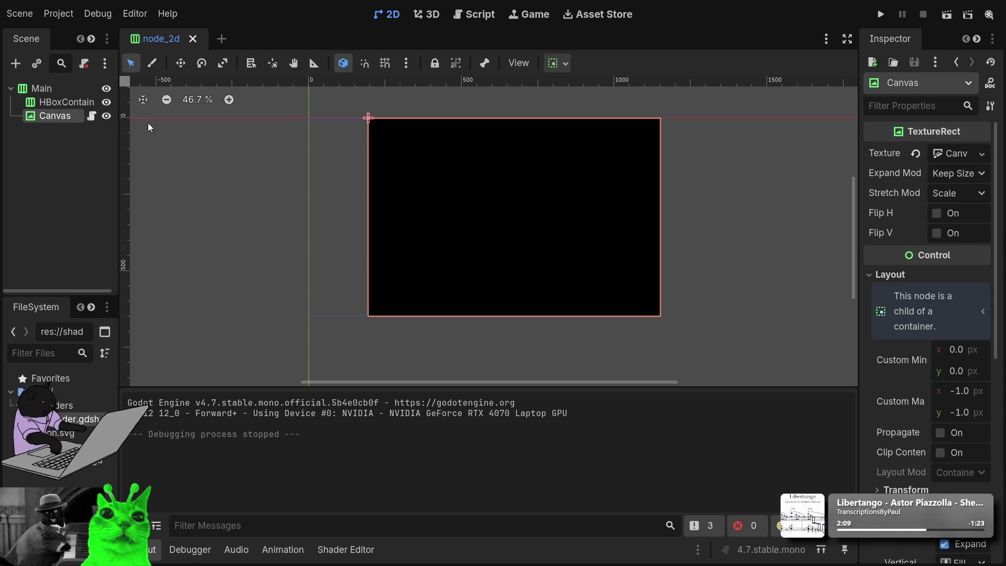
left_click(94, 119)
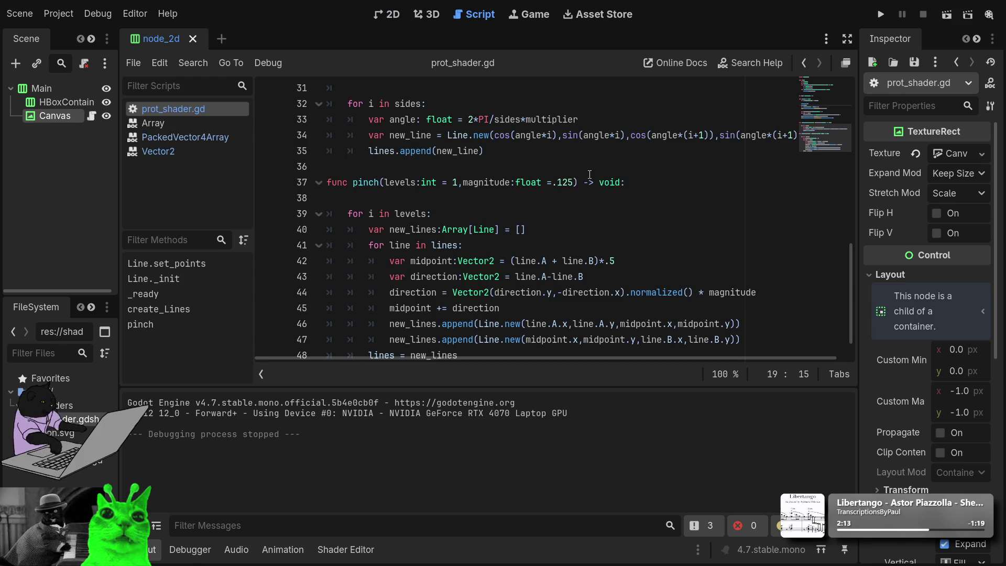
scroll(589, 174, "down", 1)
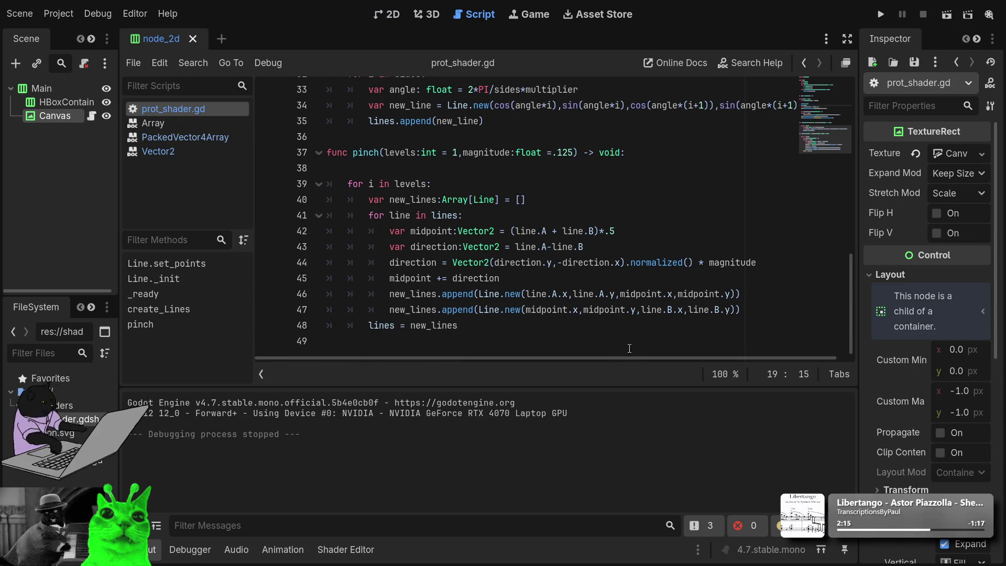
scroll(655, 278, "up", 7)
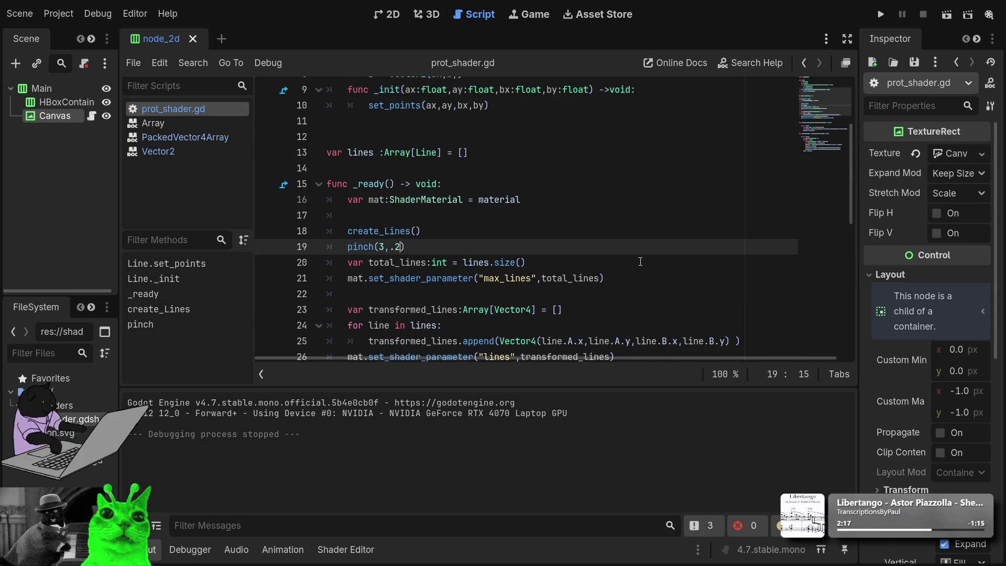
scroll(603, 267, "down", 1)
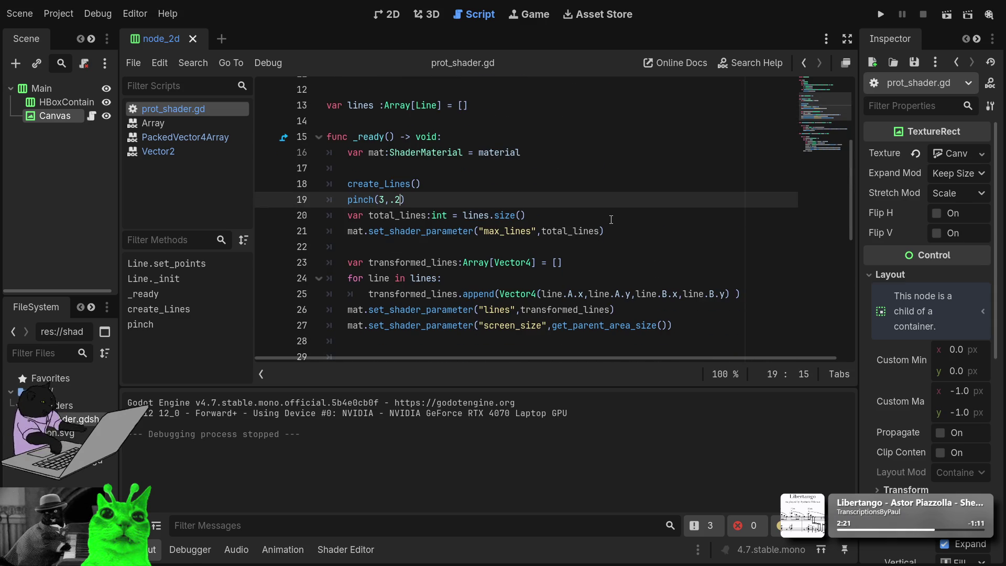
left_click(691, 323)
triple_click(415, 325)
key("BackSpace")
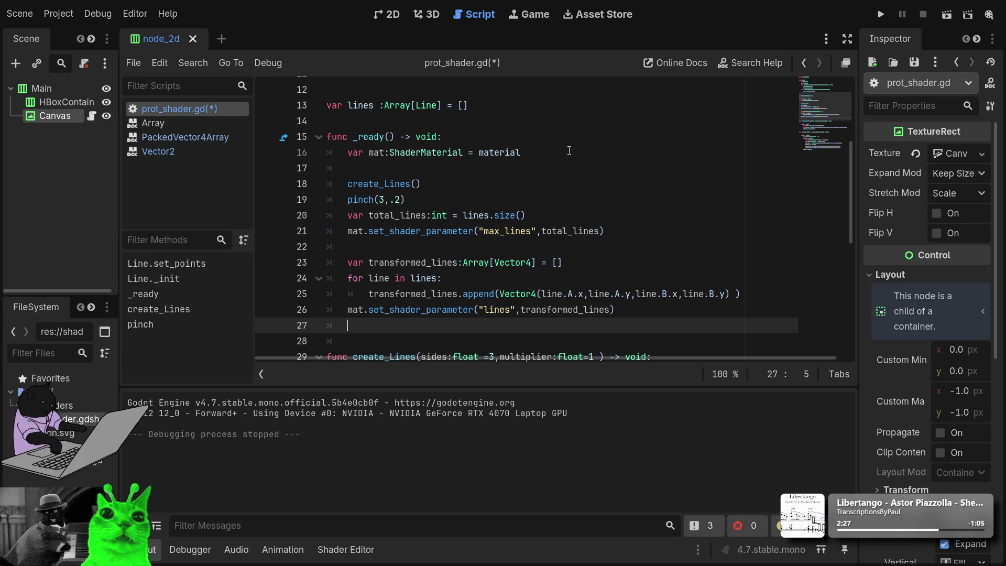
key("ctrl+z")
key("ctrl+s")
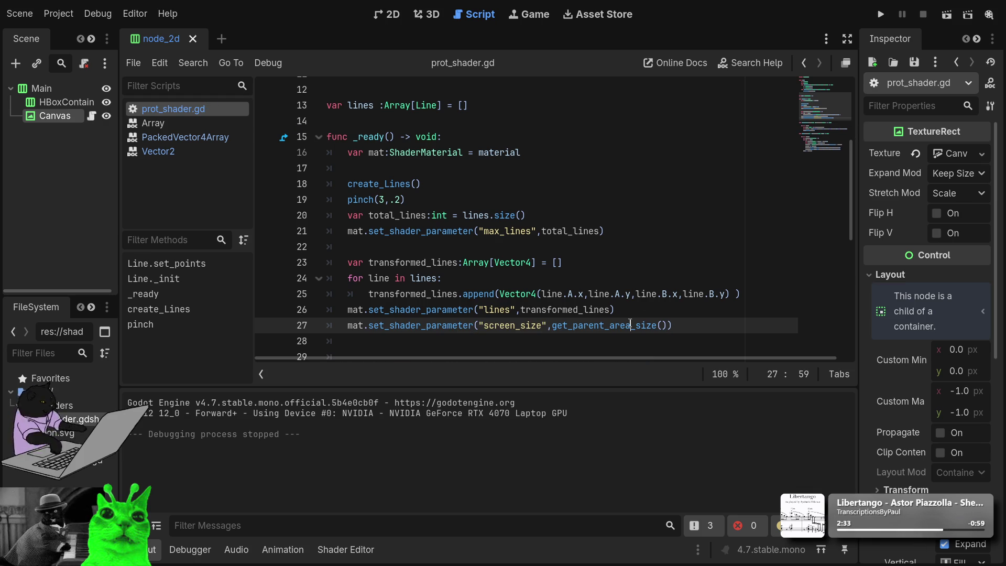
double_click(630, 323)
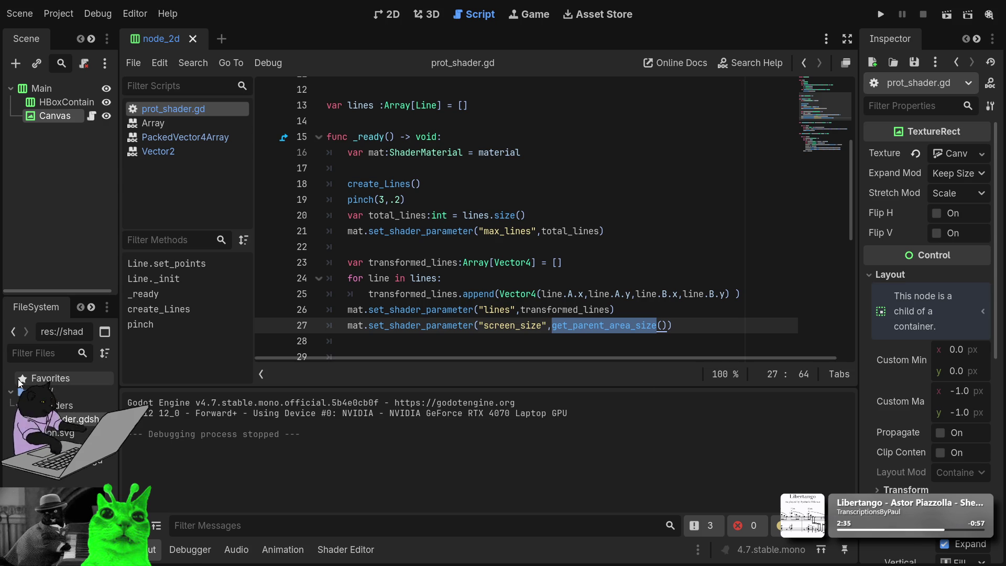
key("BackSpace")
key("Delete")
key("Delete")
type("area")
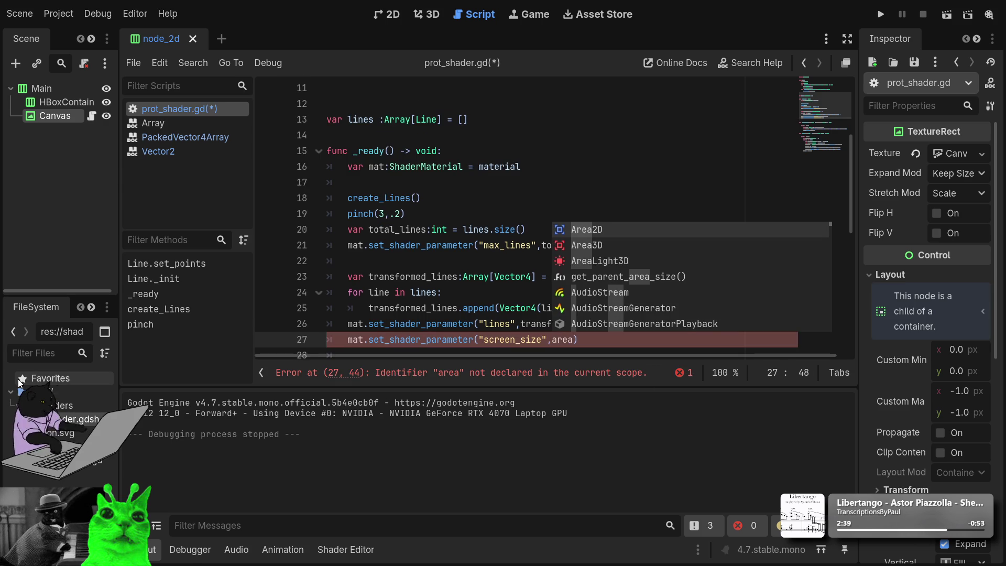
key("BackSpace")
key("BackSpace")
key("BackSpace")
type("gert")
key("BackSpace")
key("BackSpace")
type("t")
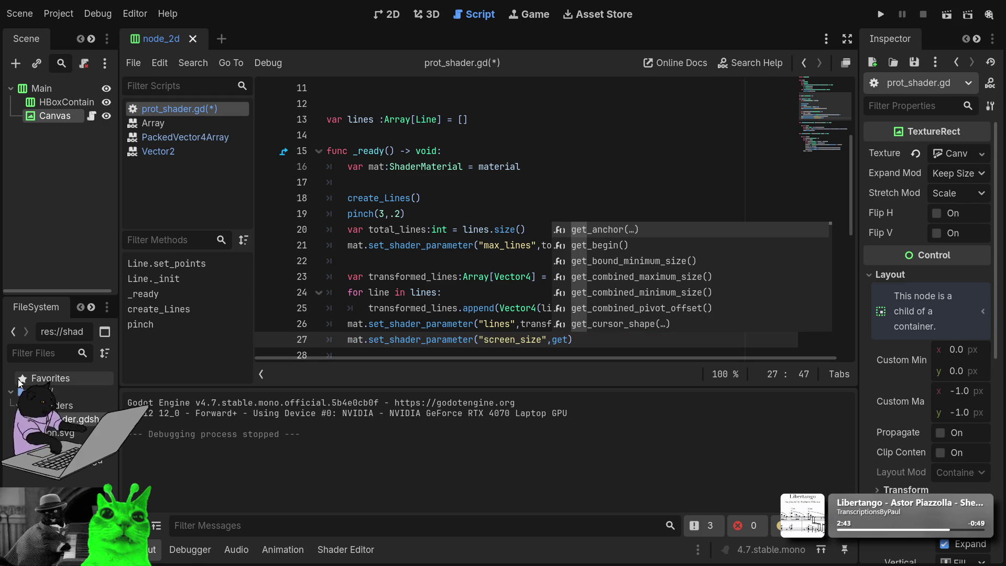
type("_wi")
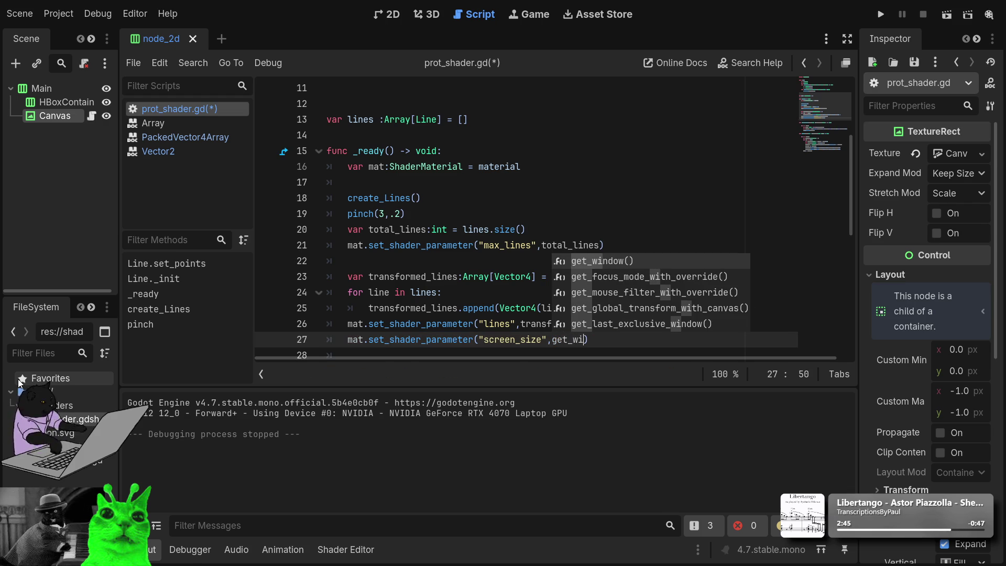
key("Return")
type(".")
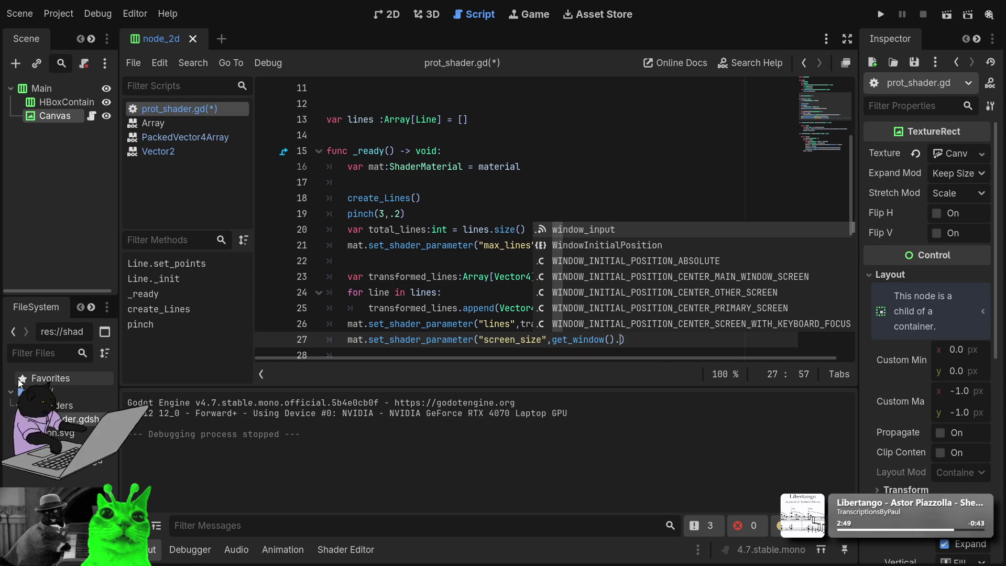
key("ctrl+z")
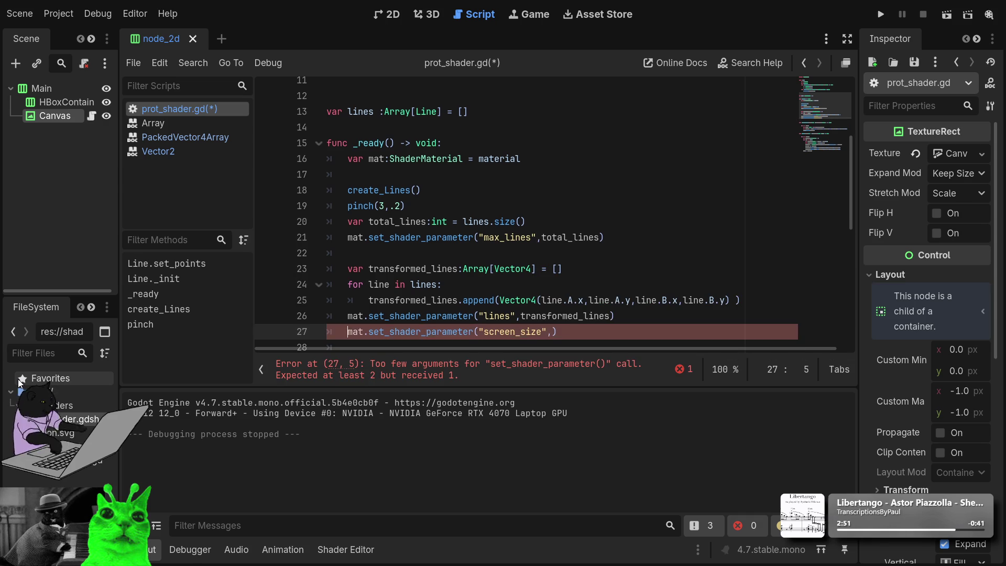
key("ctrl+z")
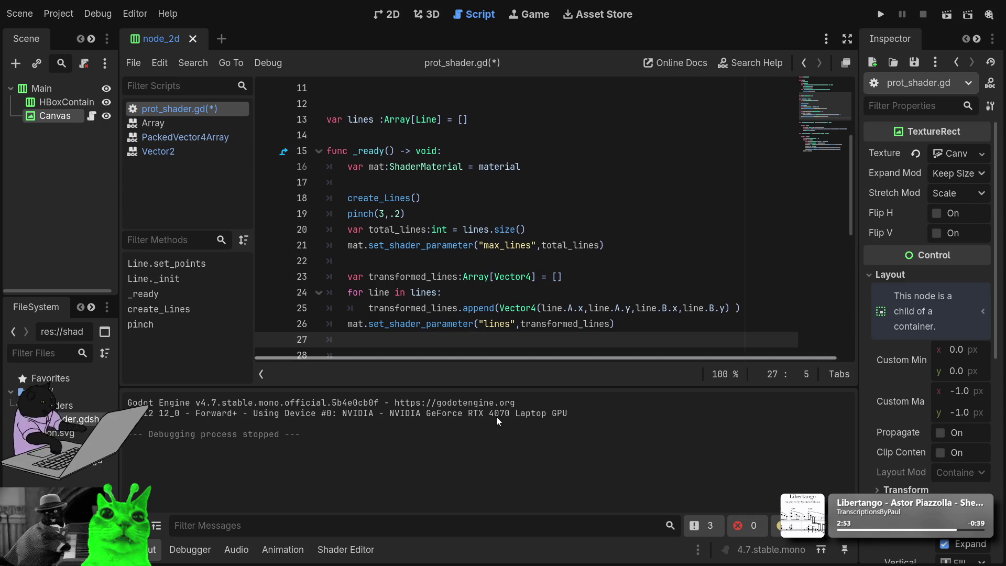
key("ctrl+s")
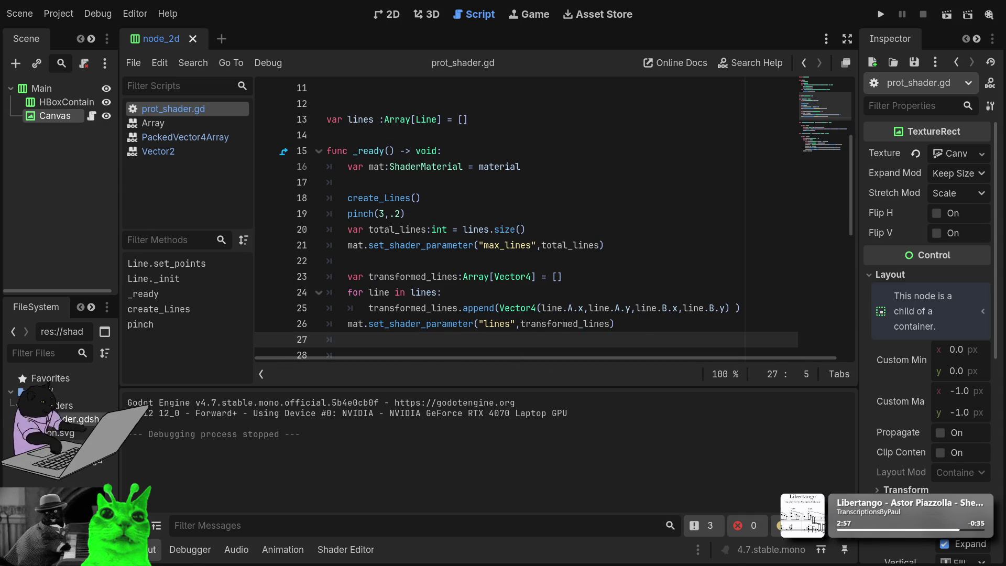
left_click(79, 461)
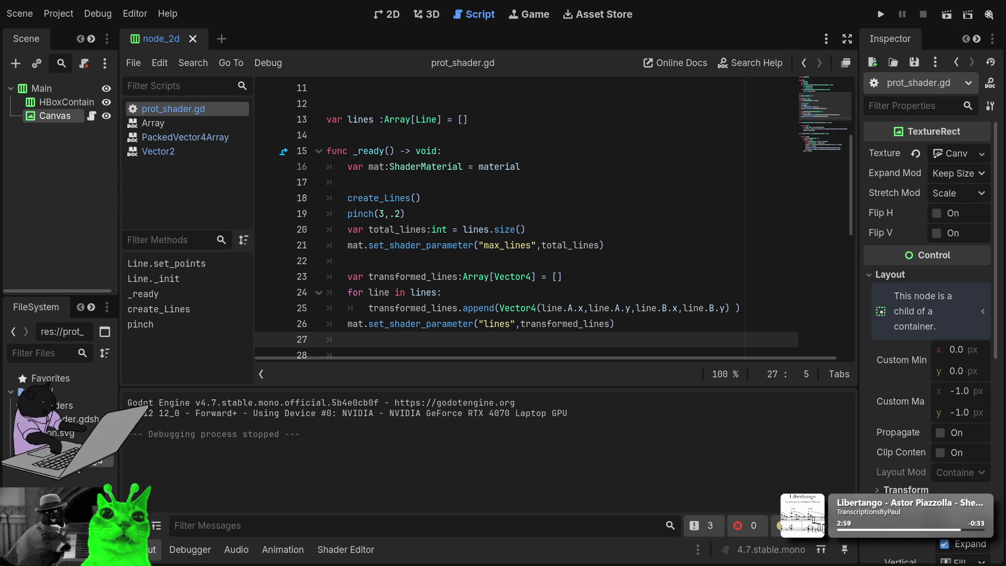
left_click(65, 433)
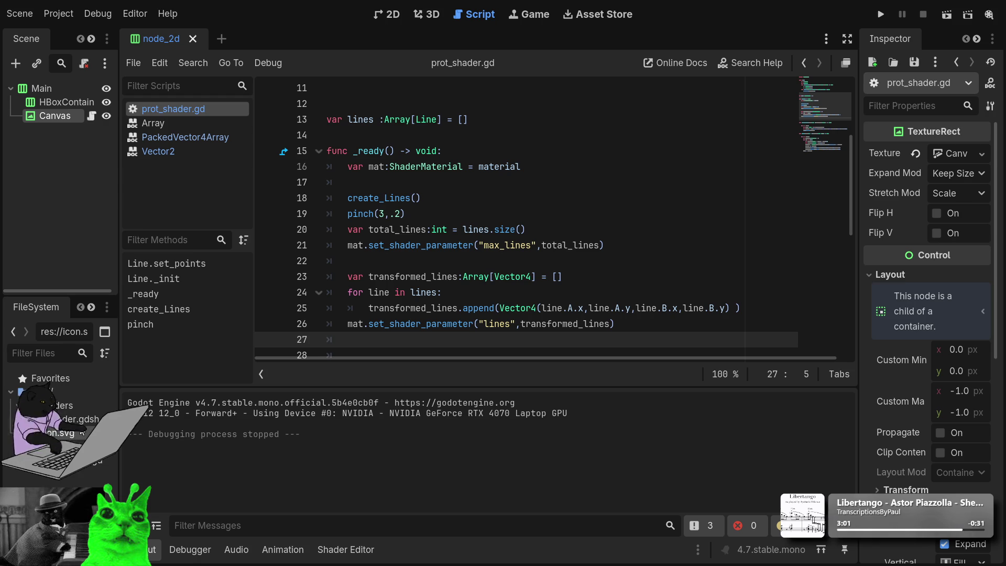
- Delete the screen-size aspect scaling from shader.gdshader line 25
double_click(78, 419)
left_click(647, 452)
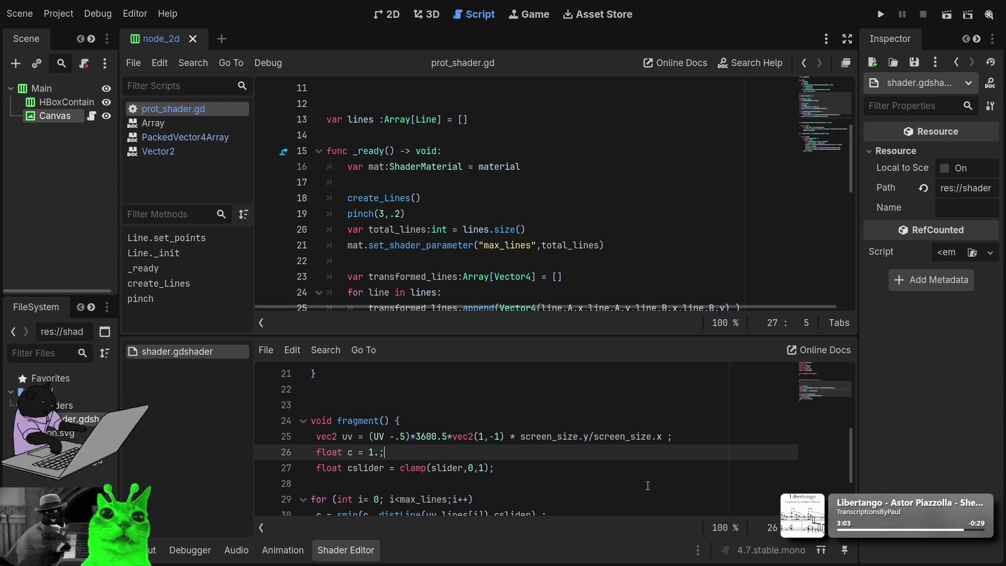
left_click(656, 436)
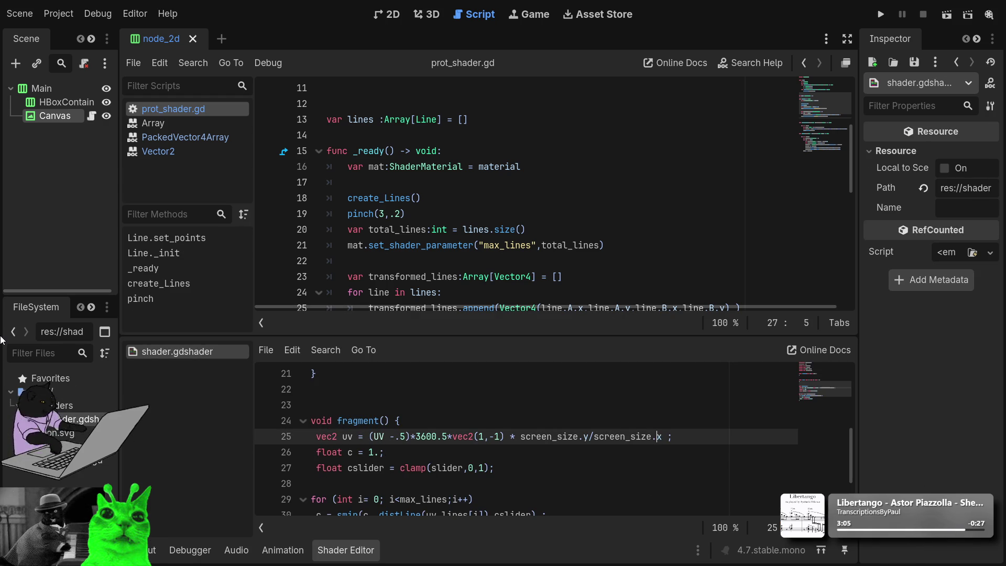
key("ctrl+shift+Left")
key("ctrl+shift+Left")
key("BackSpace")
key("BackSpace")
key("BackSpace")
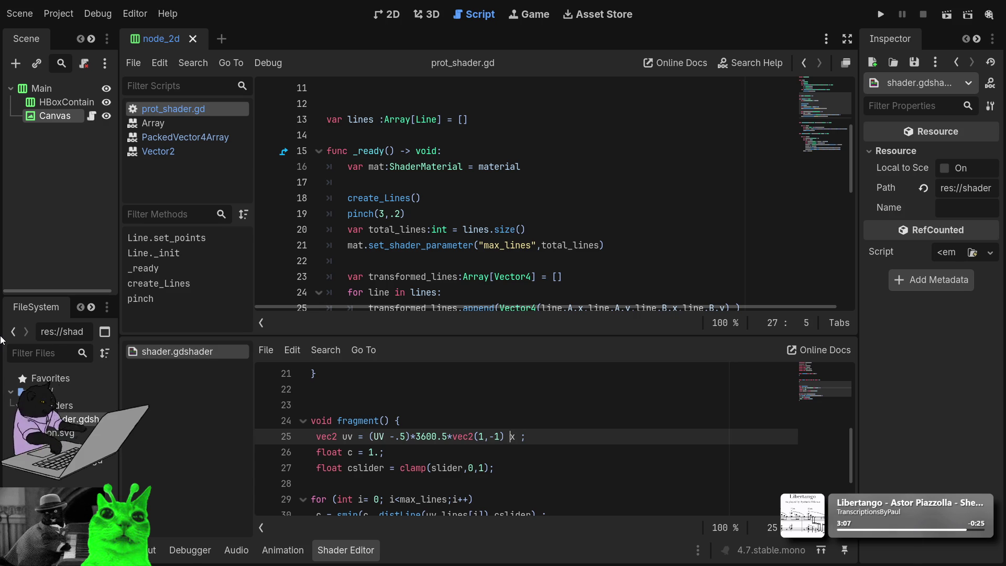
key("Delete")
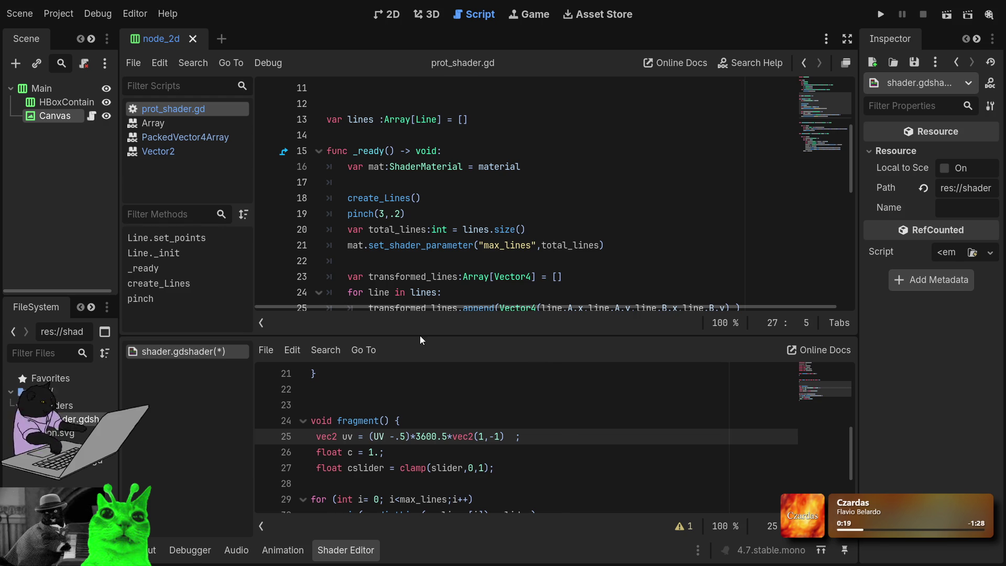
- Add a ScrollContainer node and move Canvas inside it, then view the 2D scene
key("ctrl+v")
left_click_drag(55, 120, 52, 127)
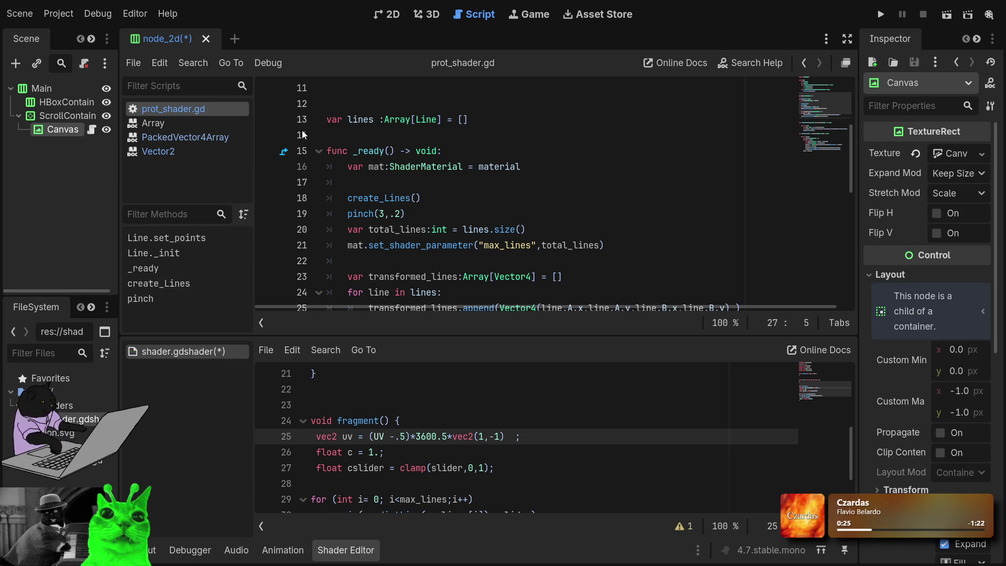
left_click(397, 19)
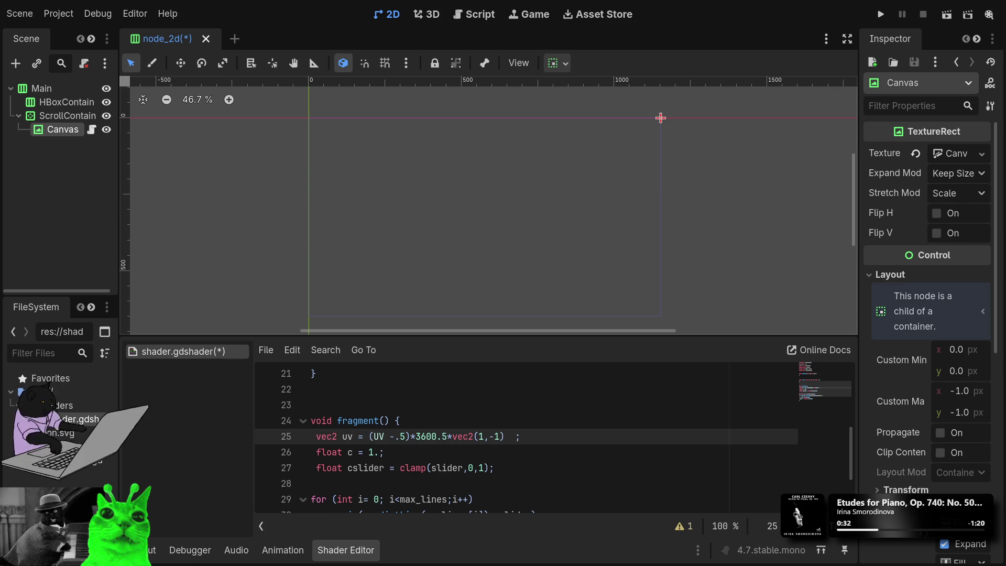
- Select the ScrollContainer in the Scene dock
key("Up")
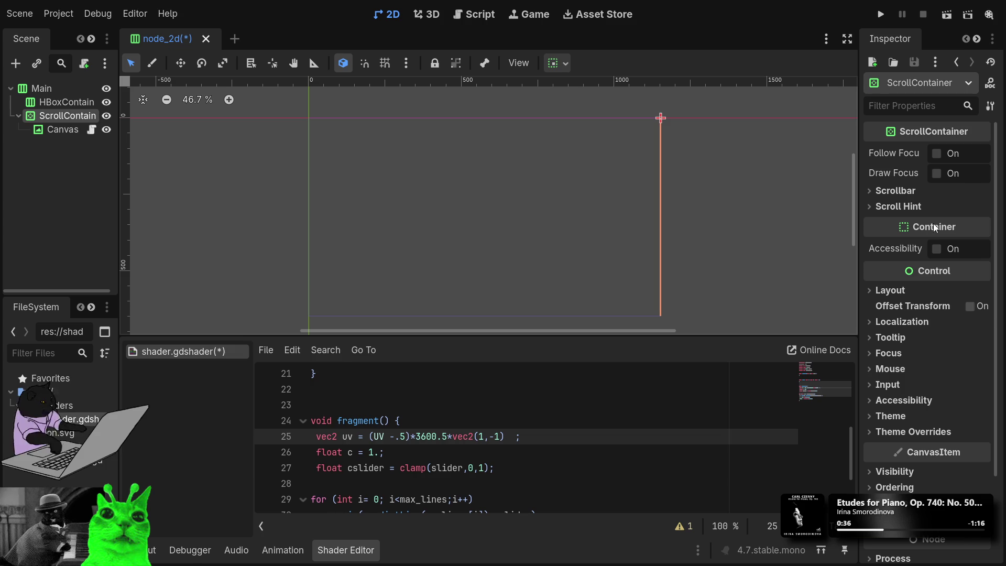
- Browse the ScrollContainer's Localization and Theme Overrides properties in the Inspector
left_click(889, 325)
left_click(889, 323)
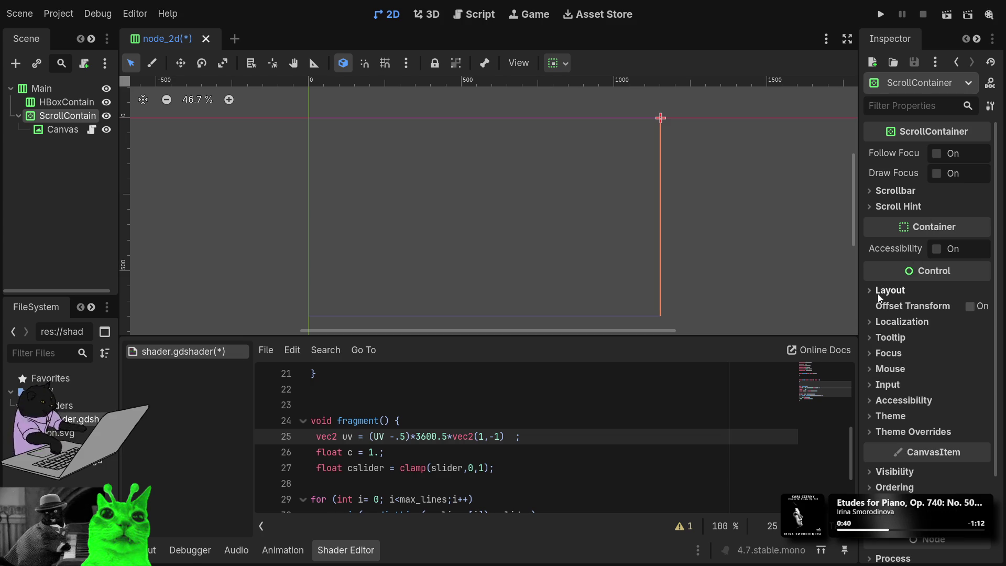
left_click(877, 436)
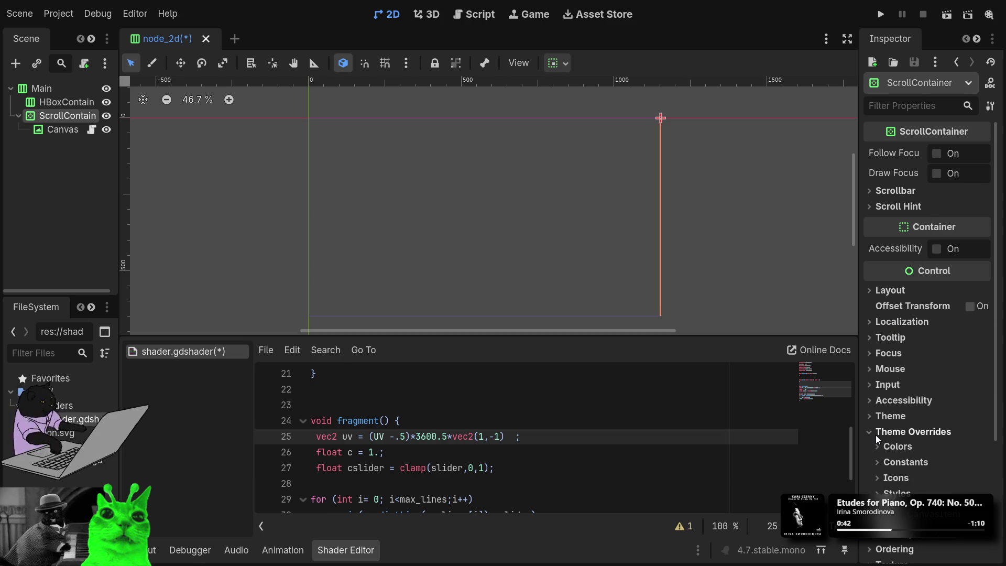
left_click(876, 435)
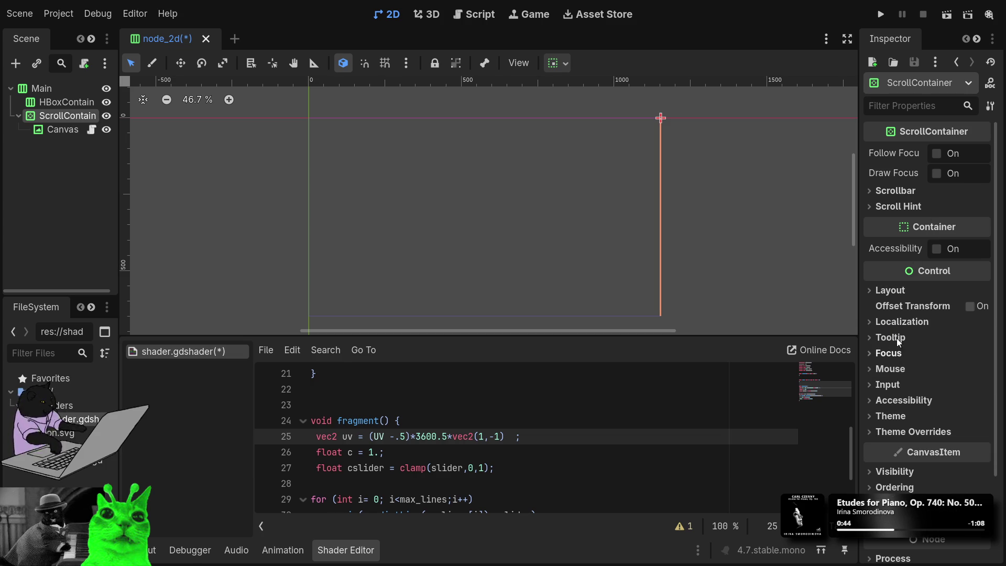
scroll(916, 344, "down", 2)
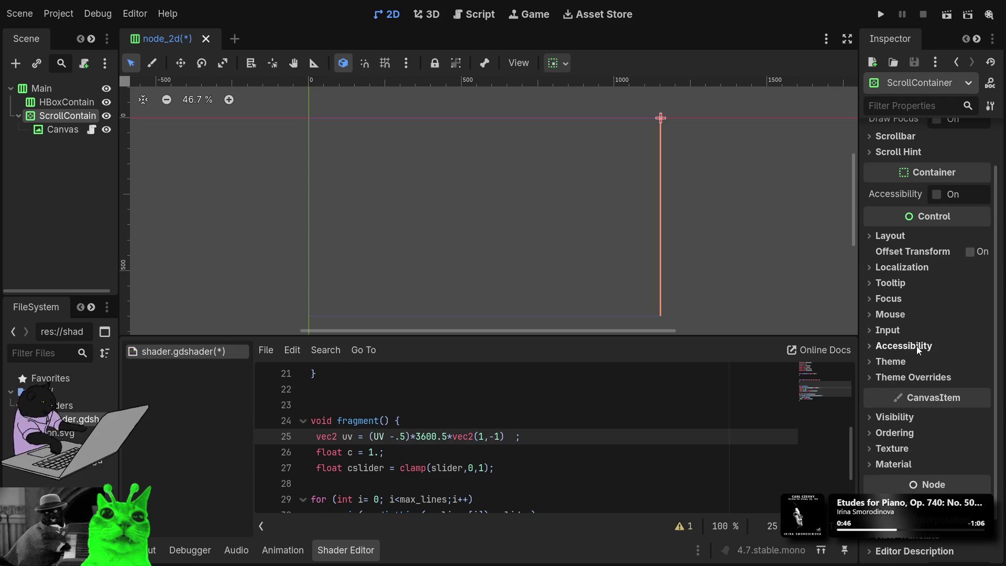
scroll(927, 425, "down", 2)
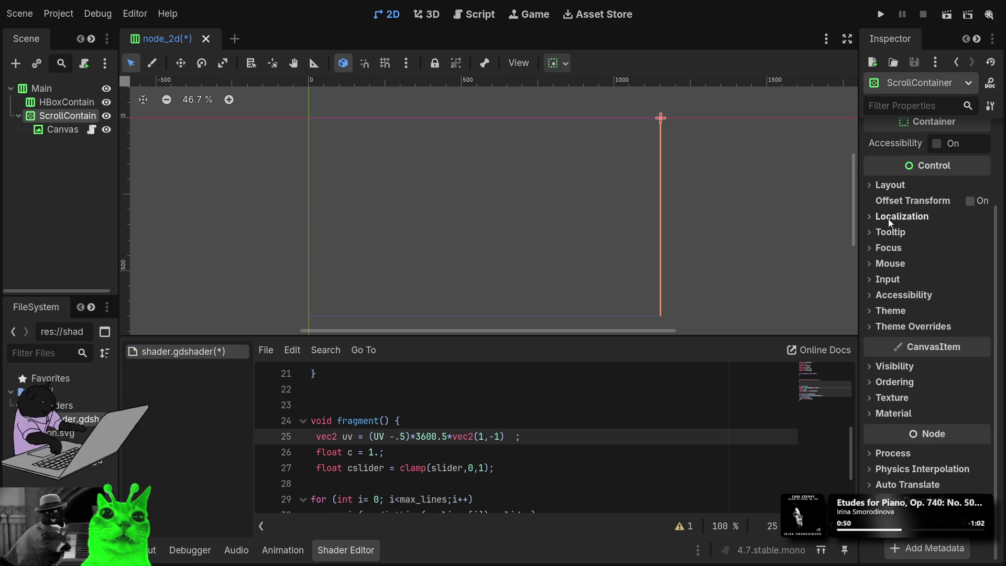
- Enable Horizontal Expand for the ScrollContainer with a Stretch Ratio of 5
left_click(875, 185)
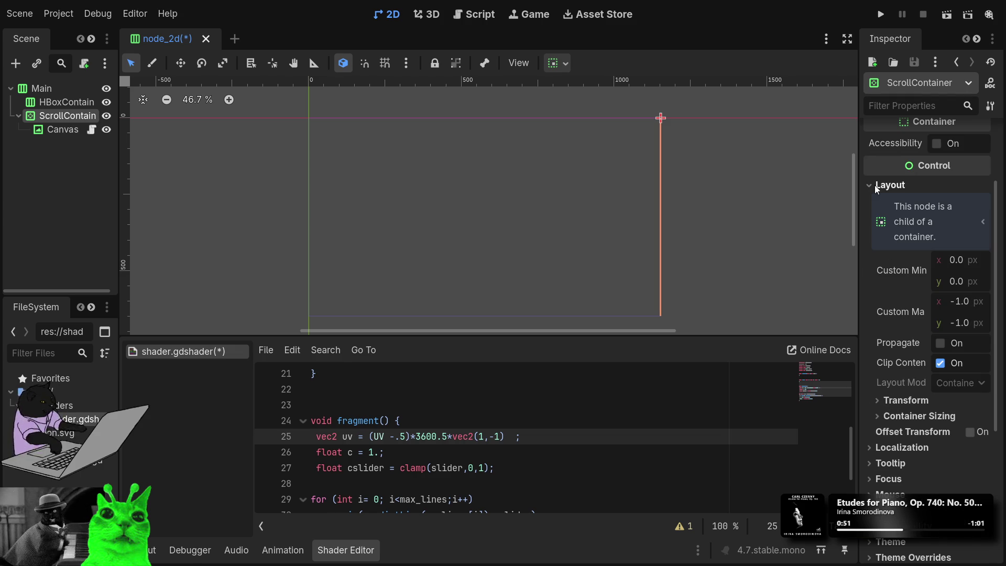
left_click(921, 417)
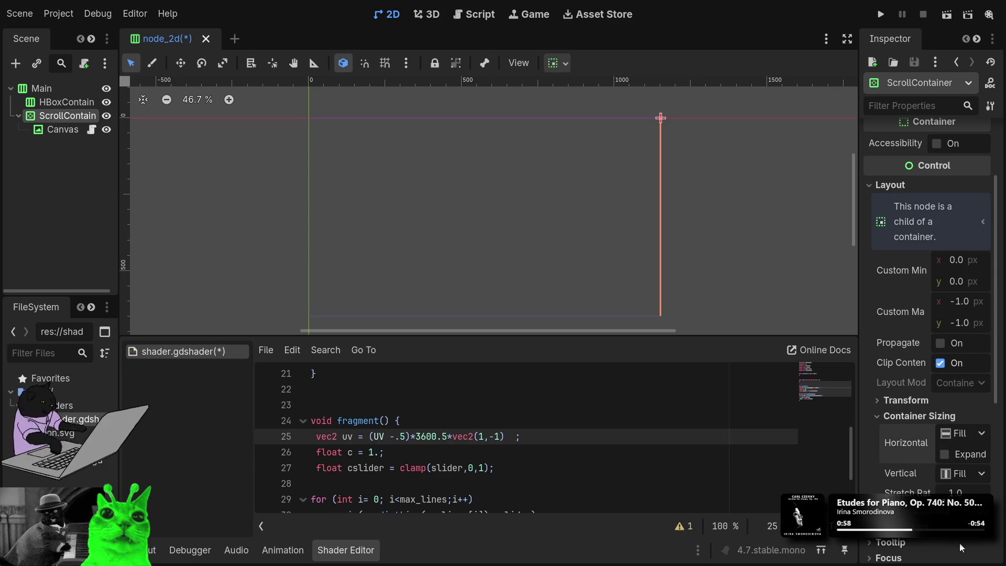
left_click(946, 454)
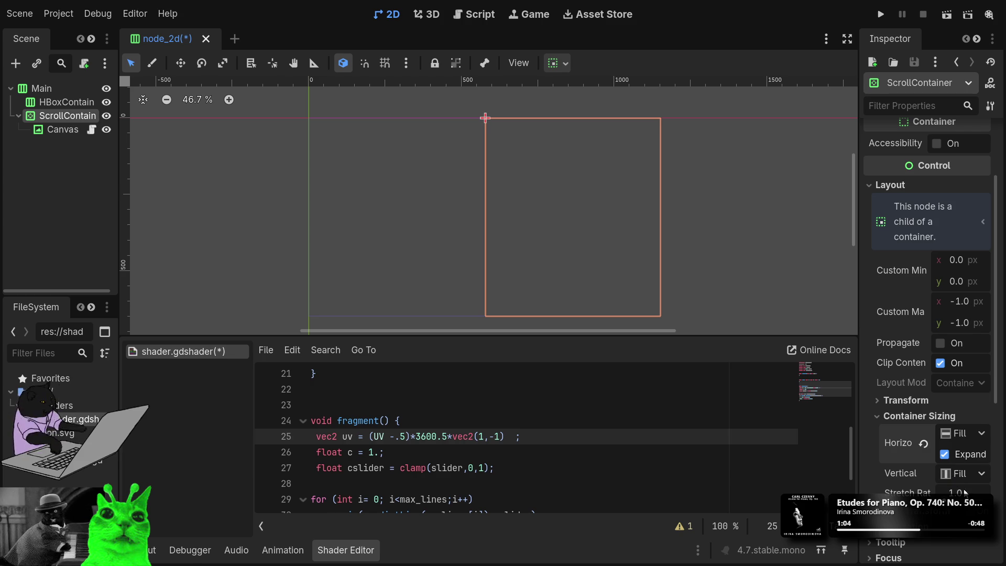
left_click(968, 492)
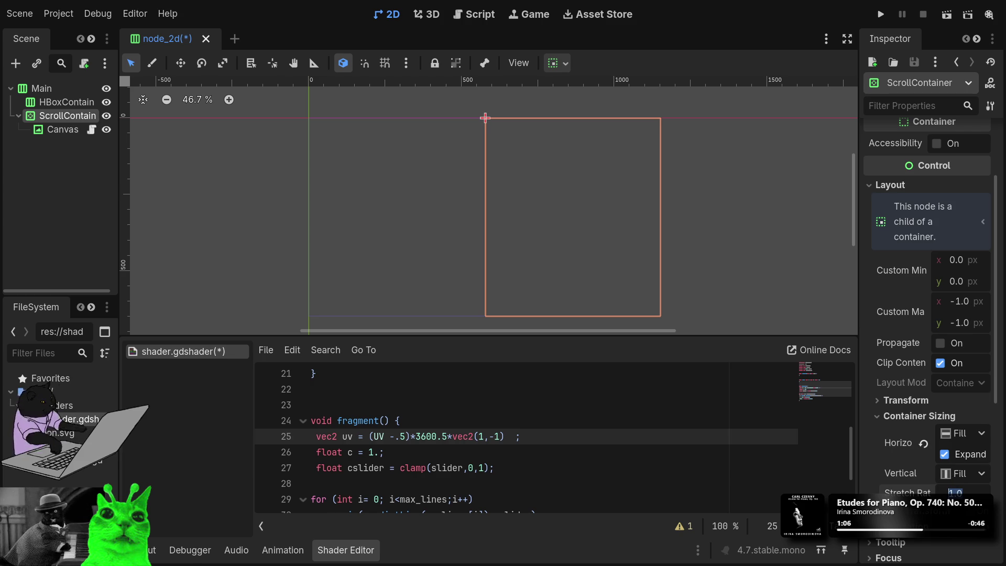
type("5")
key("Return")
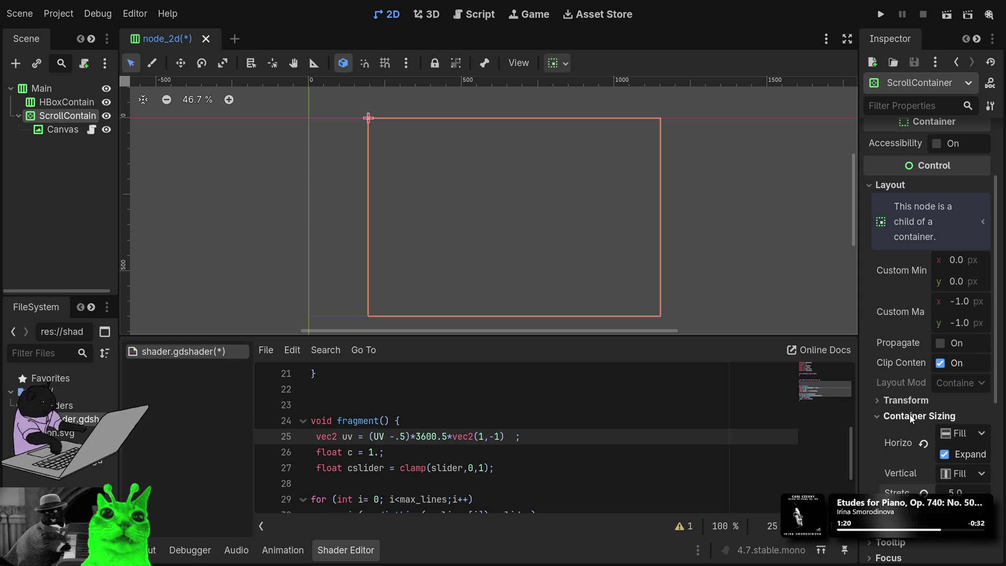
- Make Canvas expand vertically with stretch ratio 1.0 and show its 957 × 648 Transform size
left_click(49, 133)
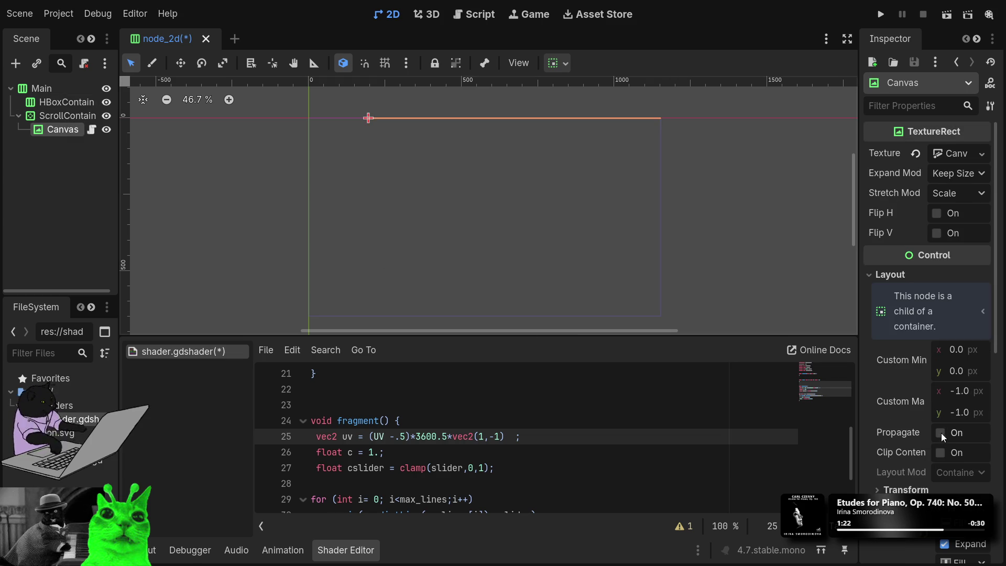
scroll(916, 372, "down", 1)
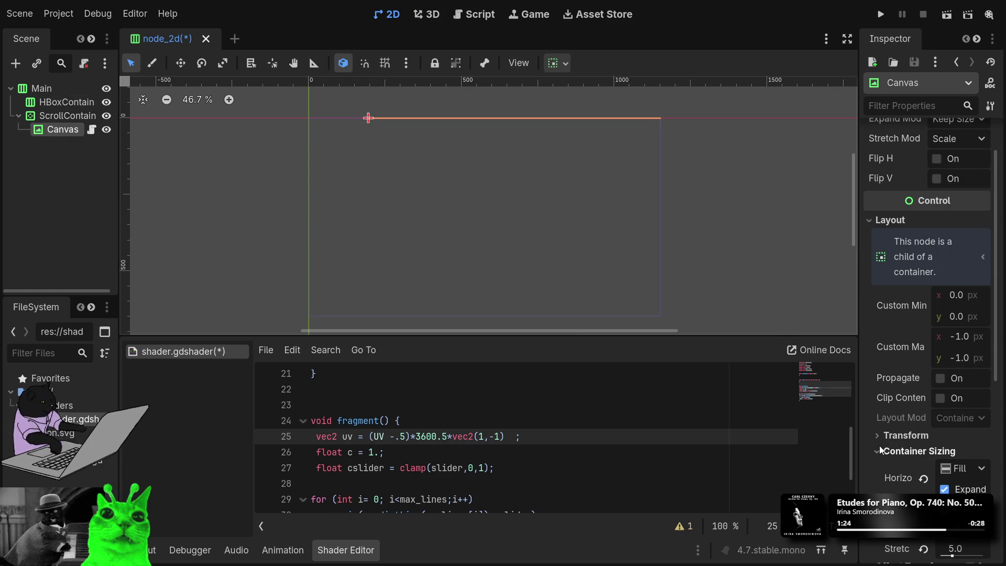
scroll(881, 451, "down", 3)
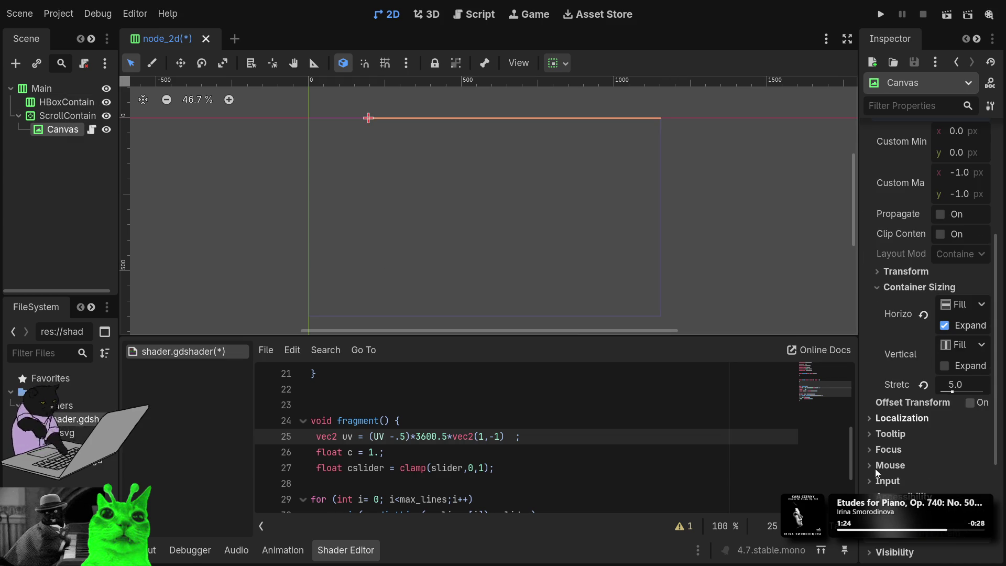
left_click(946, 366)
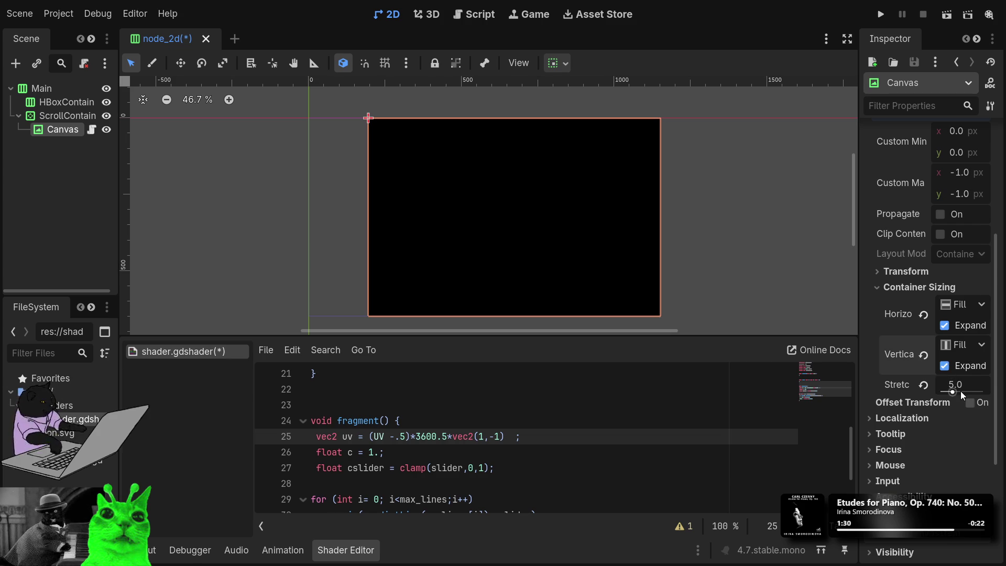
left_click(923, 385)
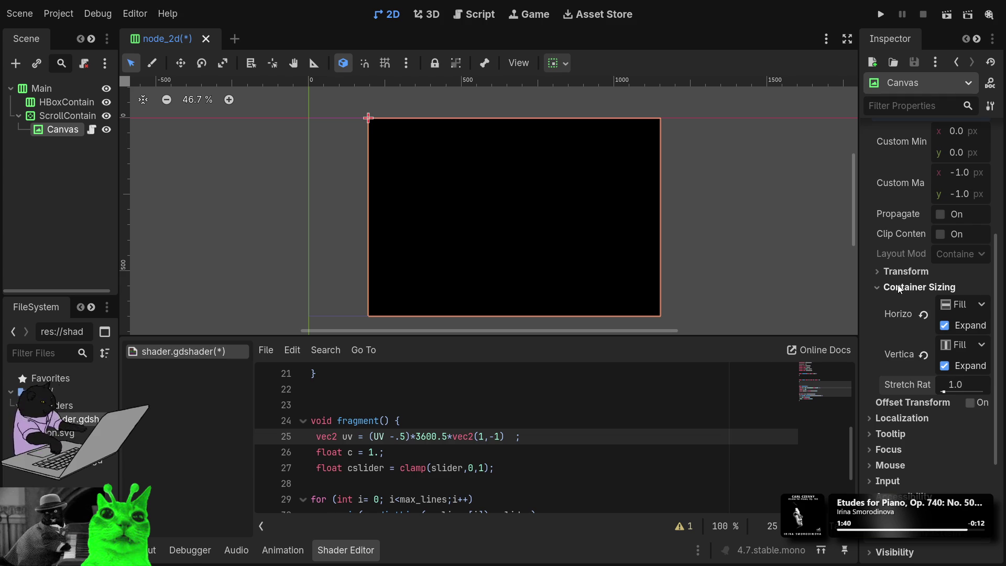
left_click(888, 272)
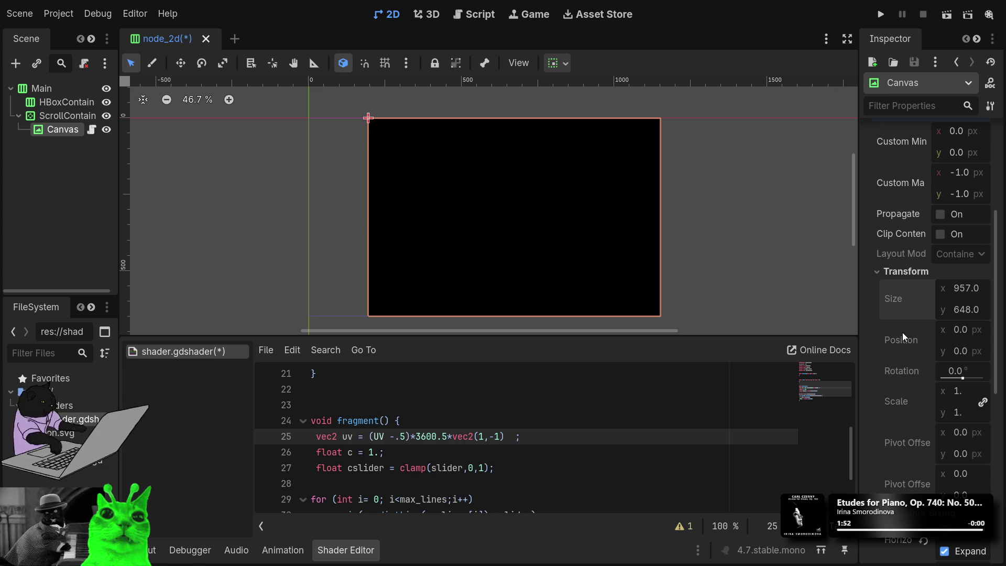
scroll(902, 332, "up", 2)
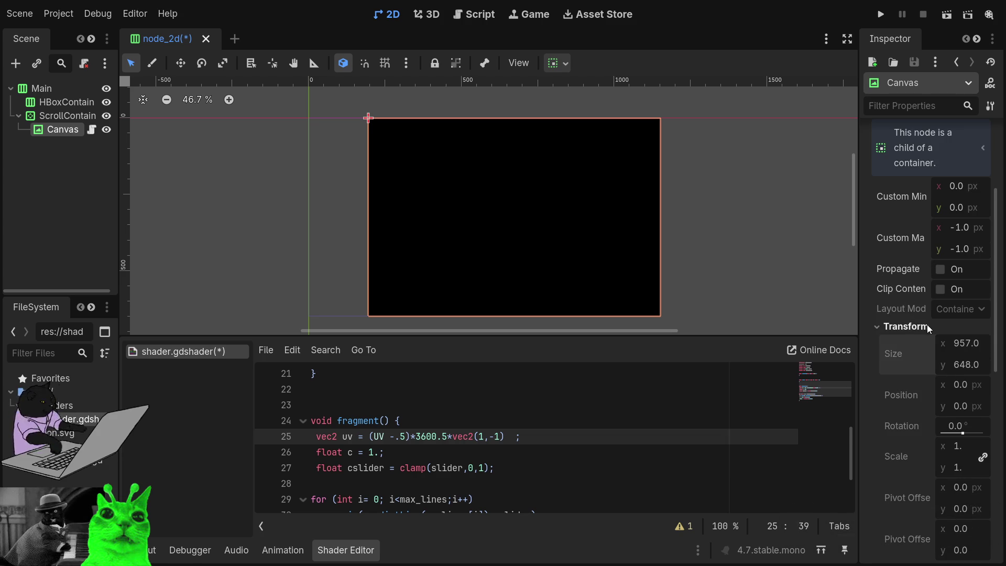
scroll(926, 325, "down", 10)
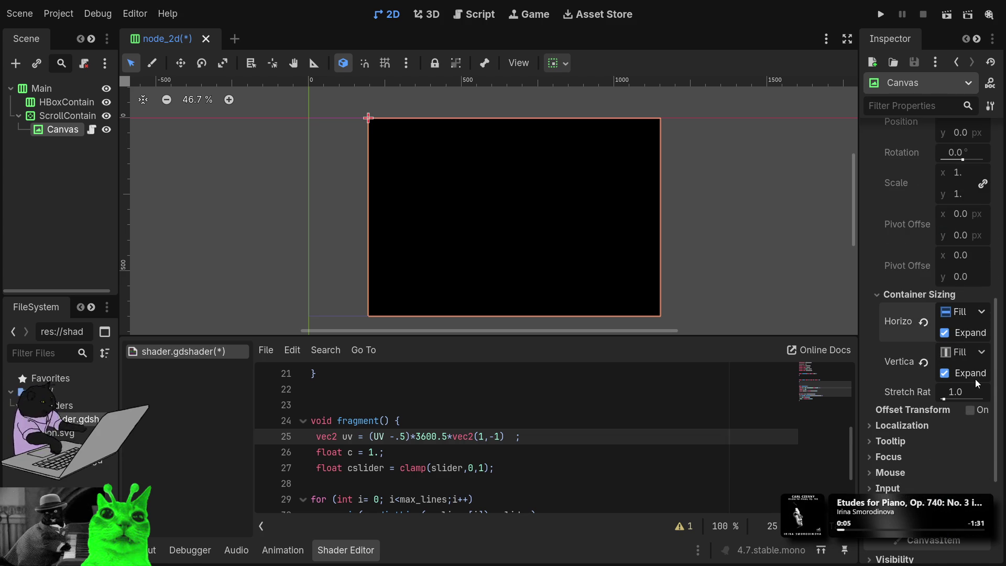
- Set Canvas horizontal and vertical container sizing to Shrink Center
left_click(962, 311)
left_click(954, 366)
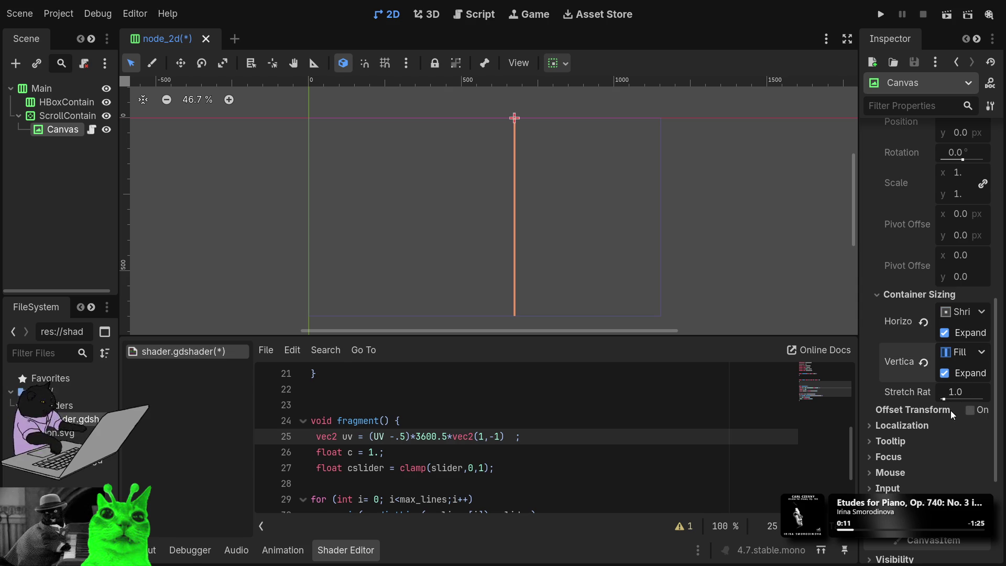
left_click(962, 351)
left_click(954, 405)
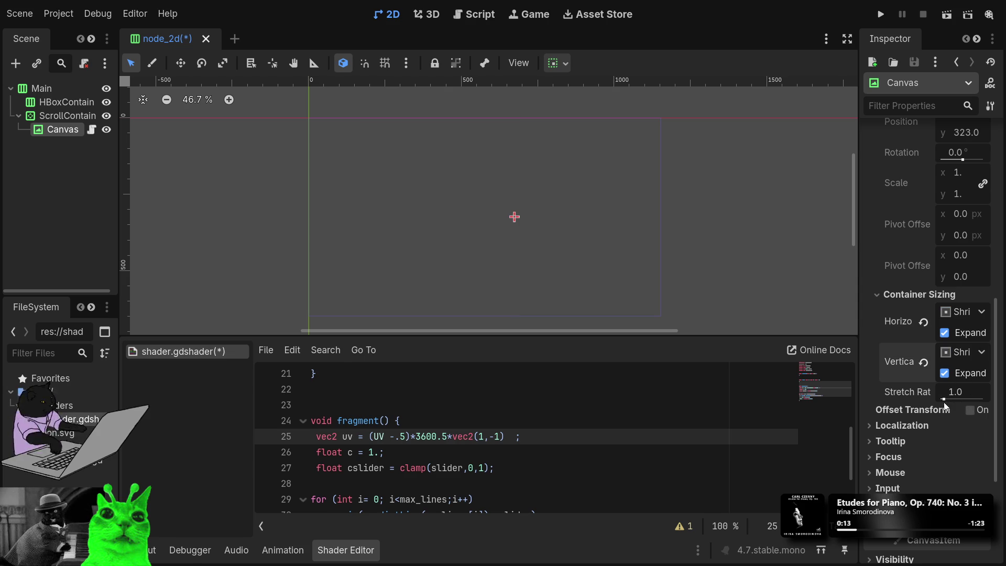
scroll(967, 272, "up", 3)
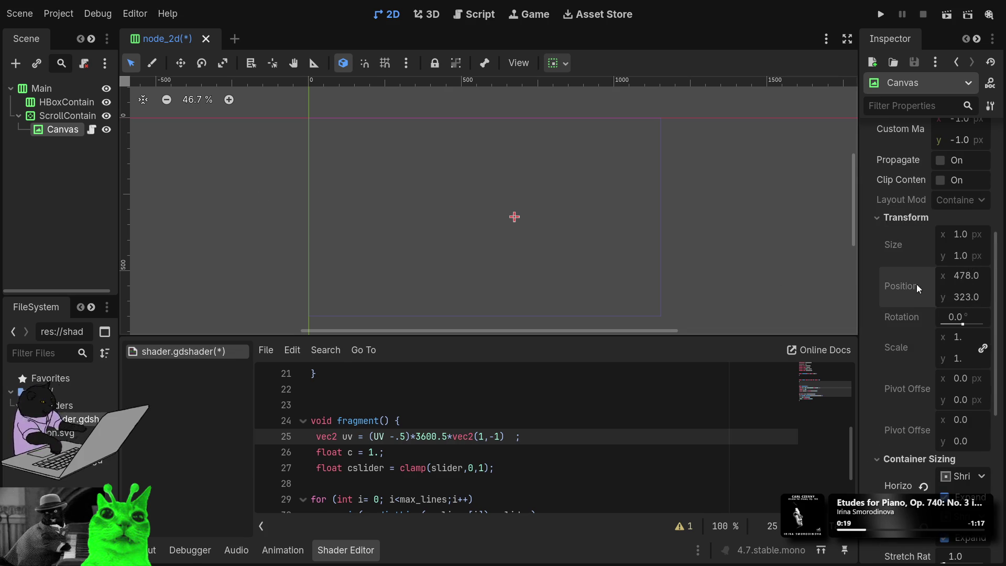
- Turn off both Canvas Expand boxes, enable Offset Transform, and show its 1 × 1 size
left_click(906, 219)
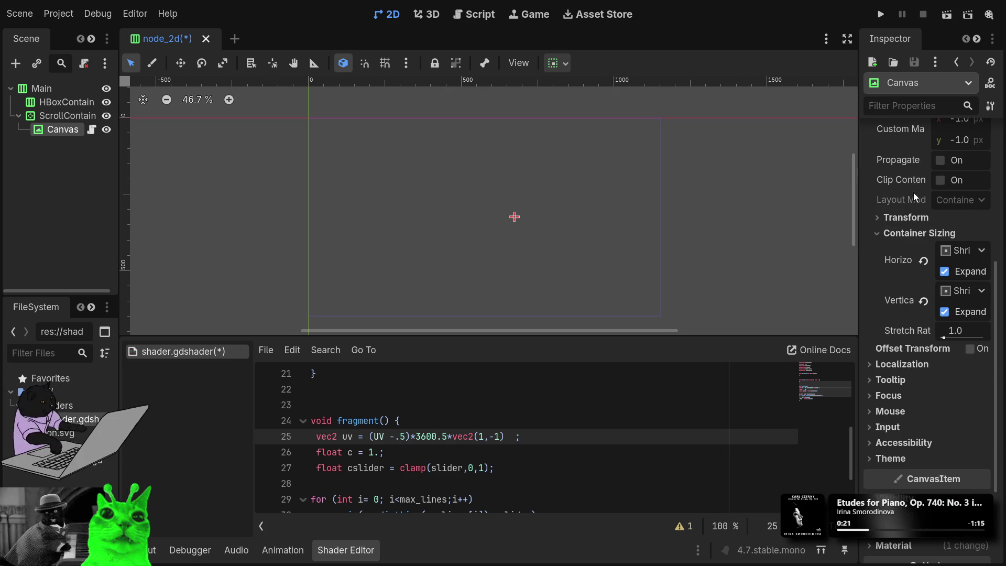
left_click(943, 313)
left_click(942, 272)
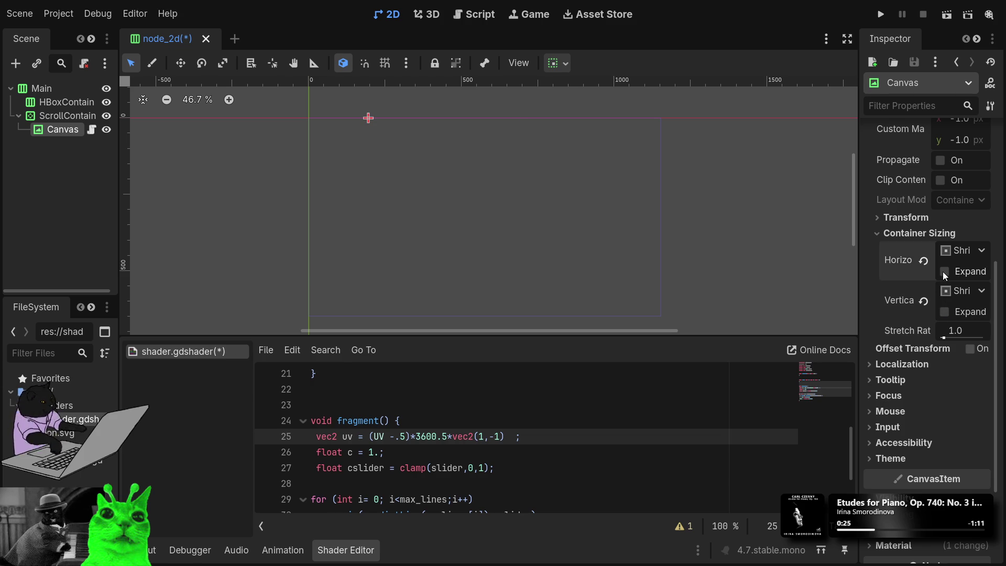
left_click(967, 351)
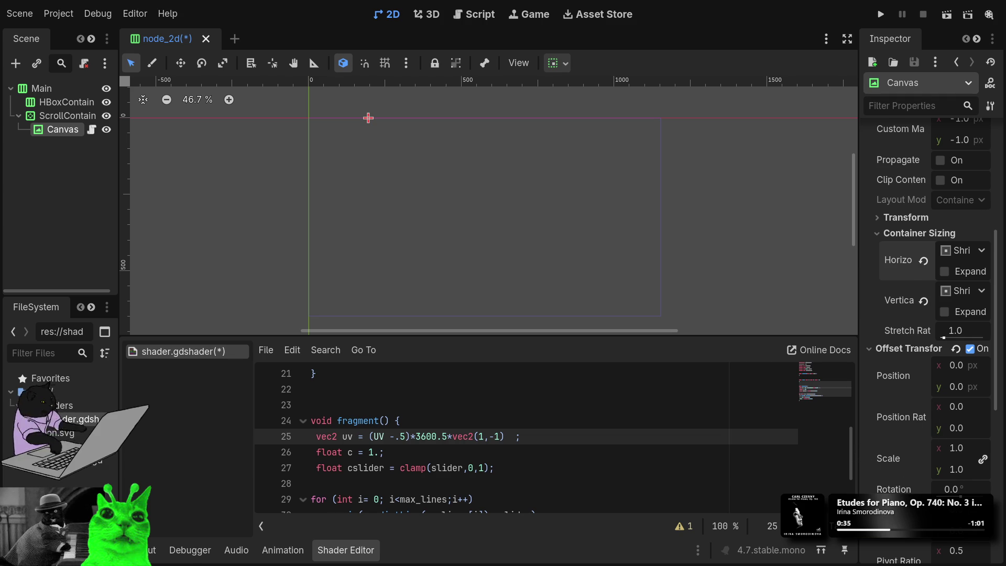
scroll(928, 340, "down", 2)
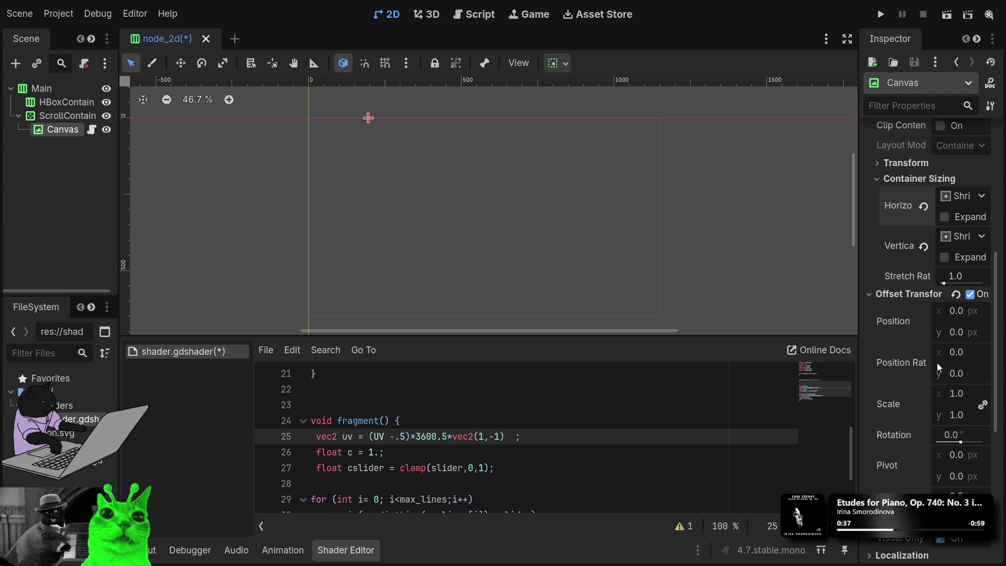
scroll(943, 324, "up", 6)
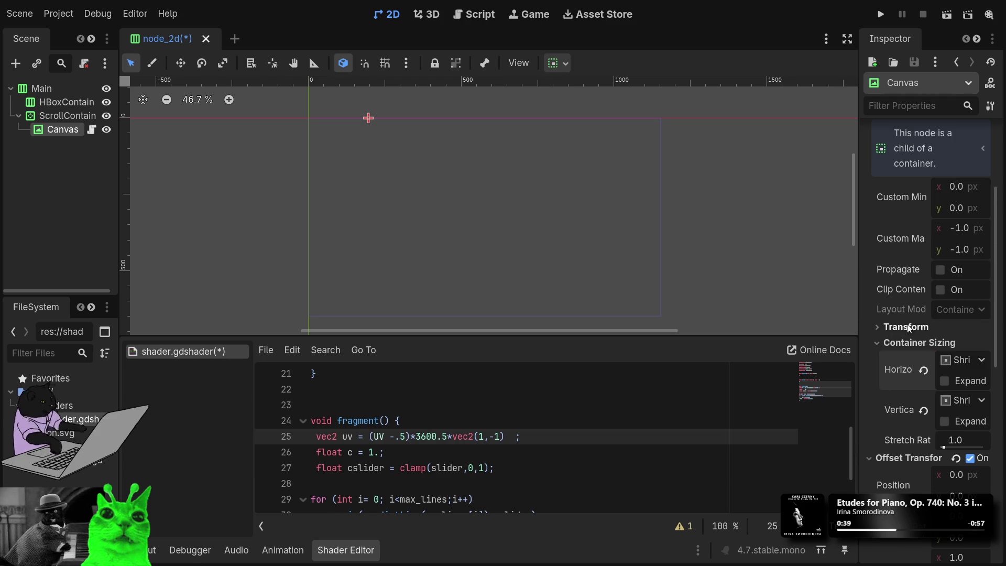
left_click(901, 344)
left_click(890, 328)
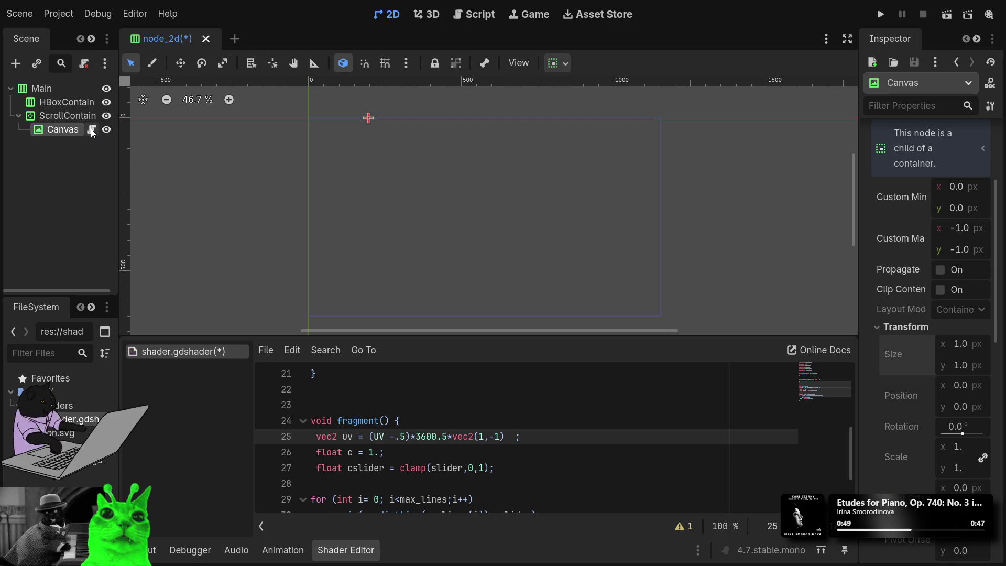
- Run the scene to test the resized Canvas, then select the ScrollContainer under HBoxContainer
left_click(881, 20)
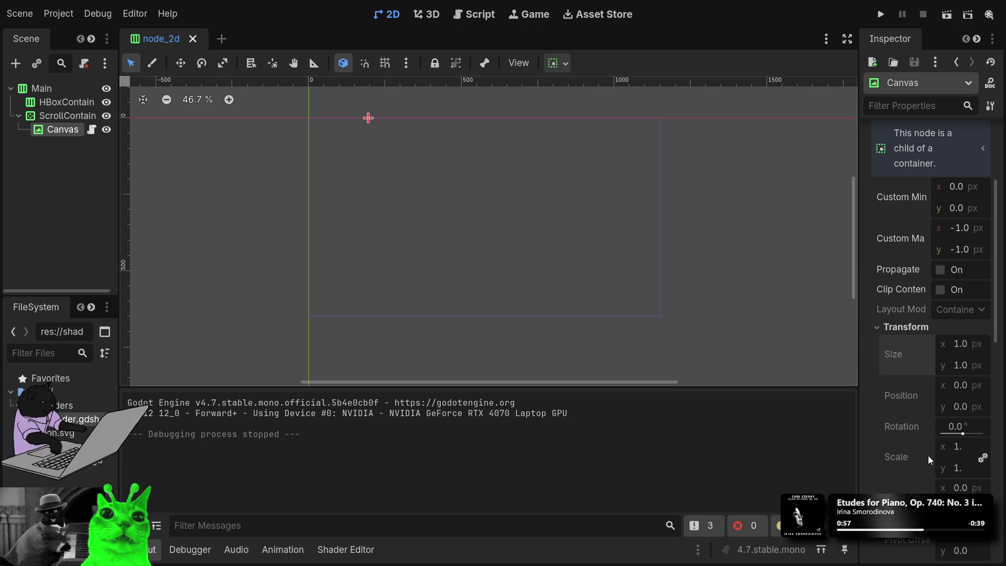
scroll(928, 460, "down", 6)
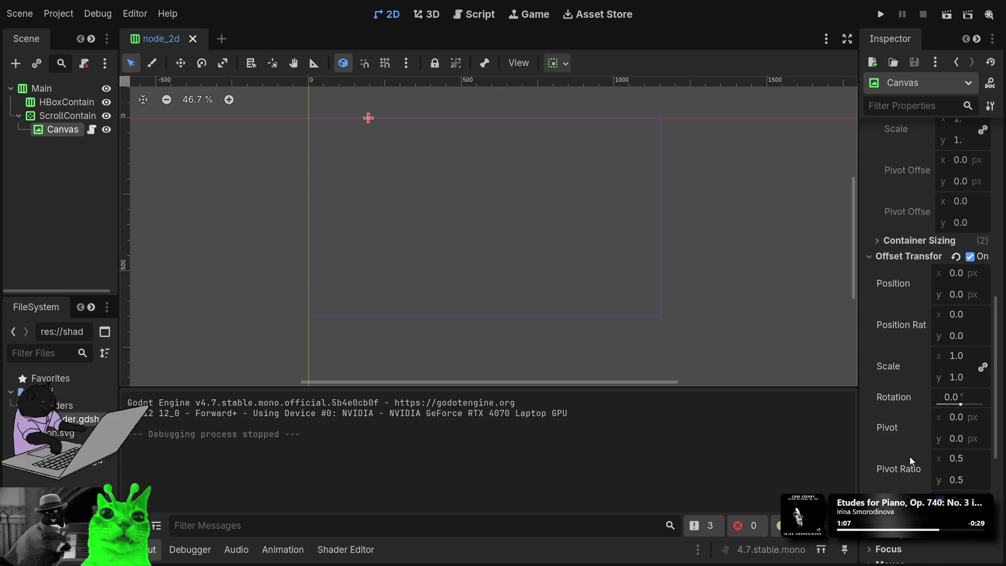
left_click(70, 107)
left_click(78, 116)
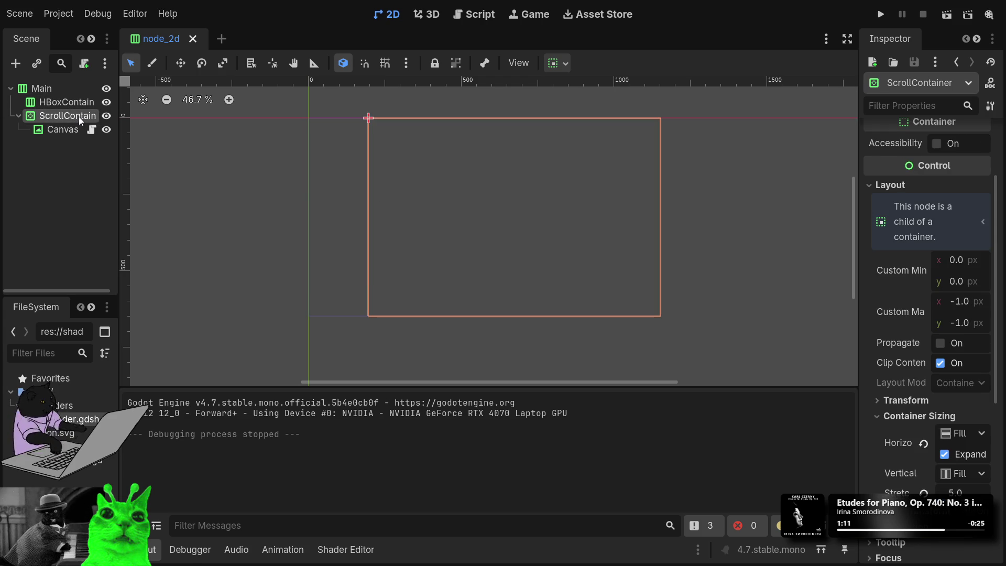
scroll(944, 270, "up", 3)
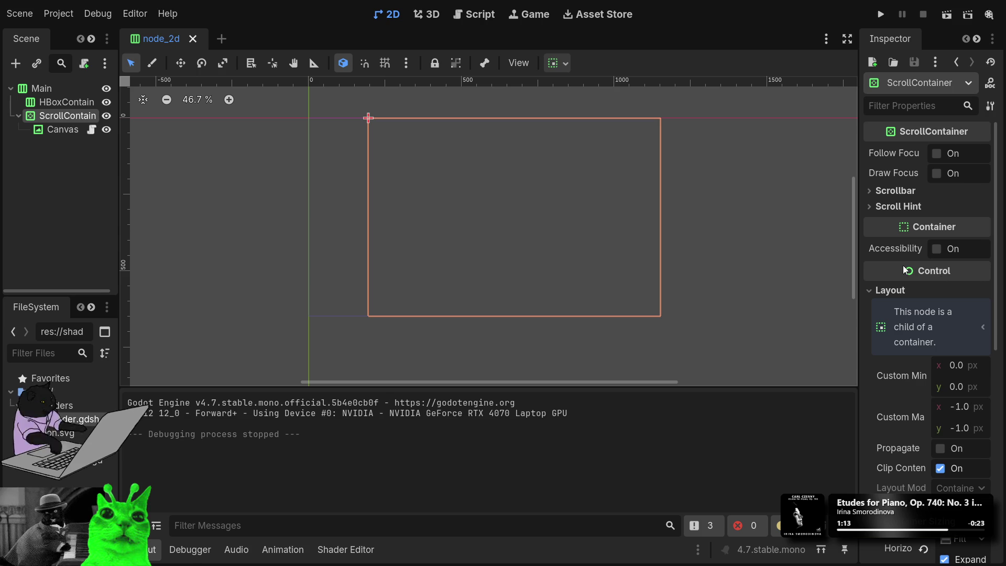
- Set the ScrollContainer's Scroll Horizontal to 2, then reselect the Canvas node
left_click(877, 192)
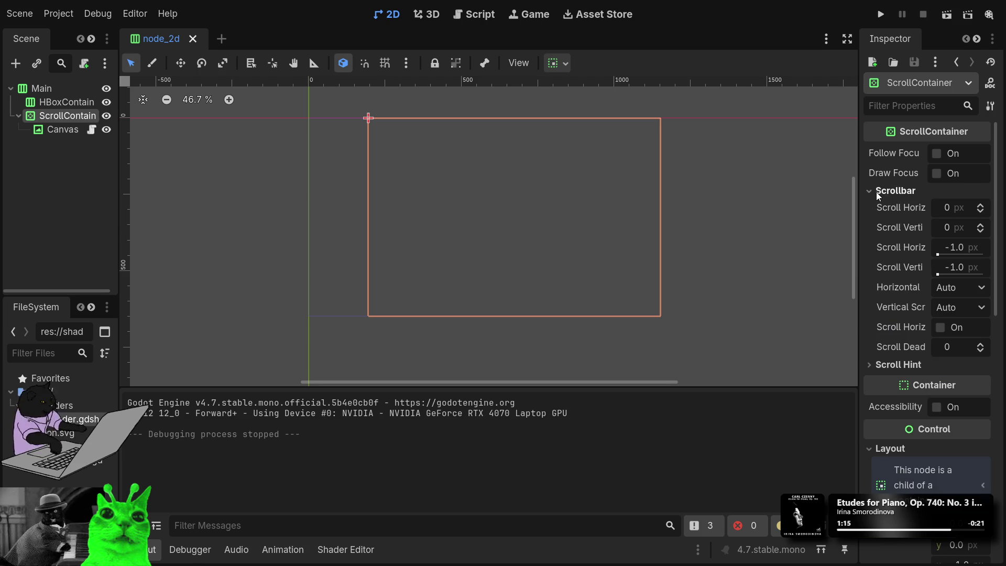
left_click(953, 209)
type("2")
key("Return")
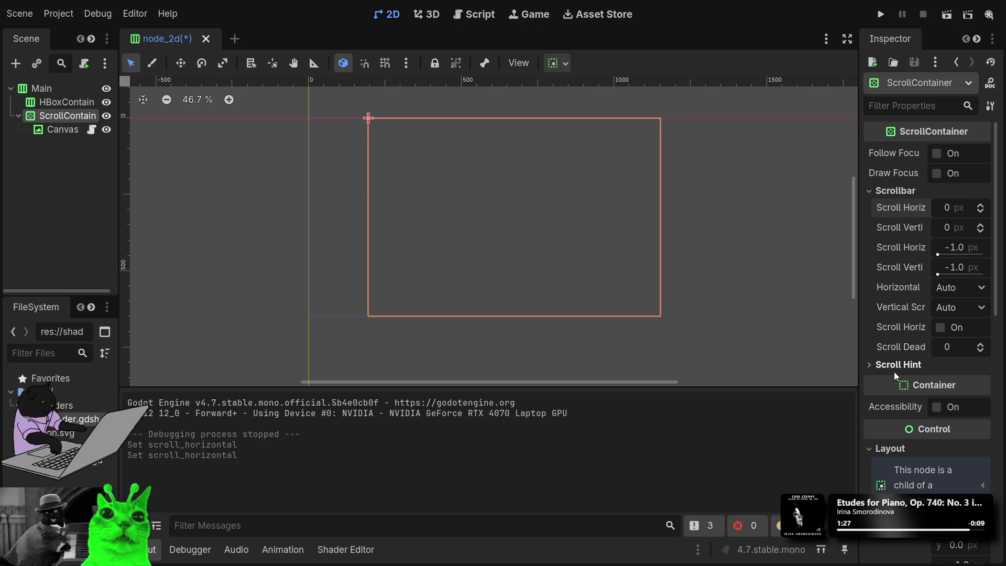
scroll(919, 413, "down", 5)
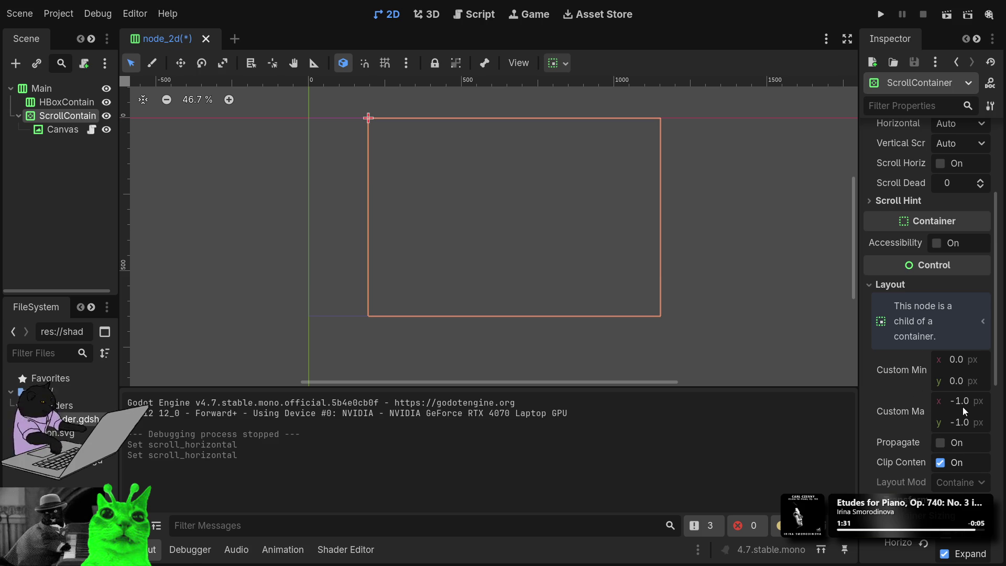
scroll(945, 464, "down", 3)
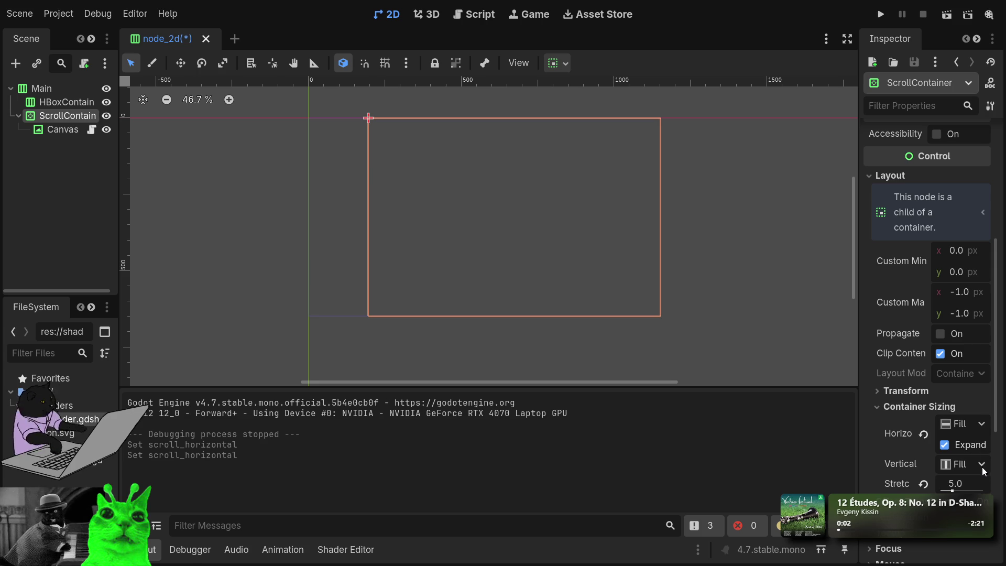
left_click(54, 133)
scroll(945, 419, "down", 4)
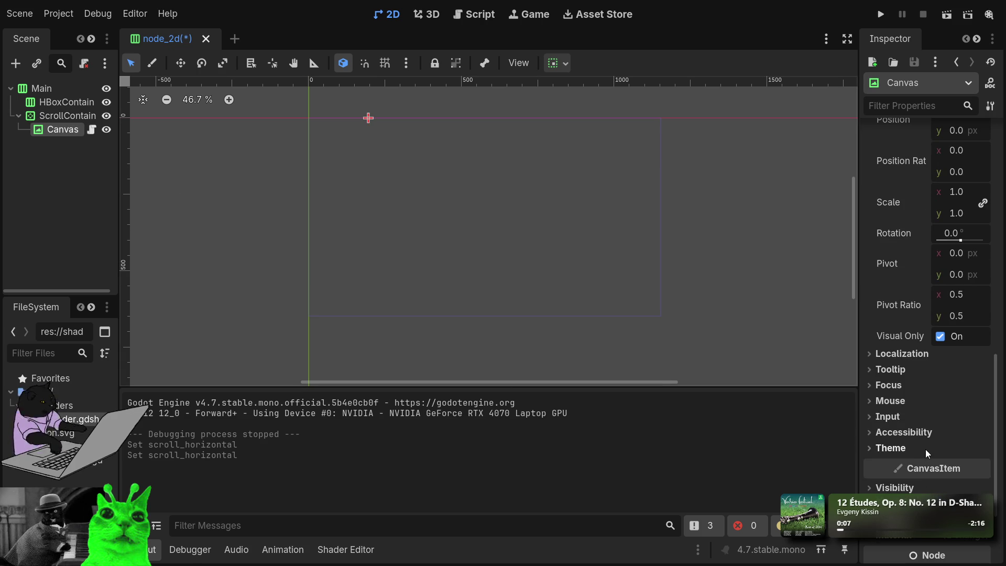
- Turn off the Canvas offset transform
left_click(892, 354)
left_click(890, 354)
scroll(902, 335, "up", 3)
left_click(968, 257)
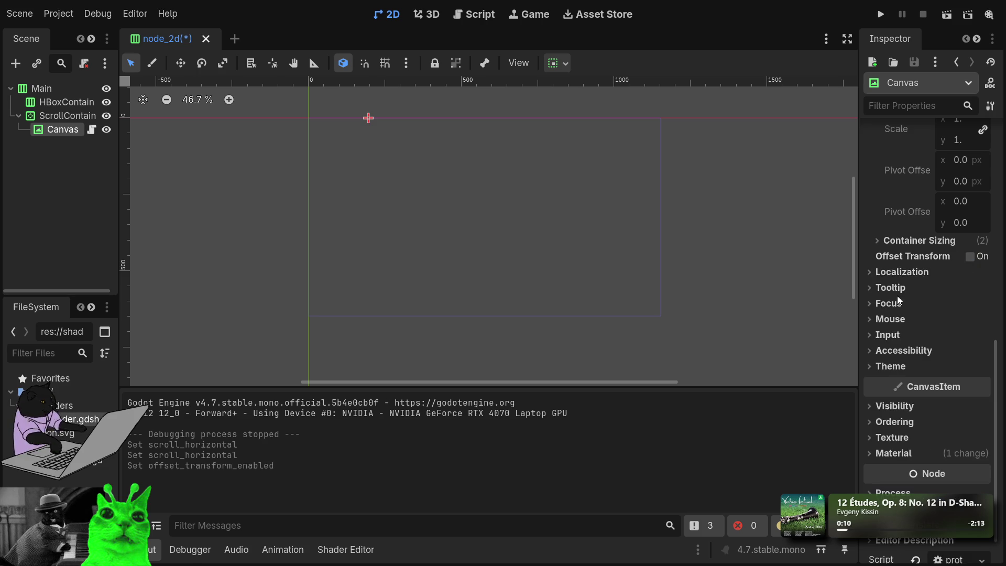
scroll(898, 296, "up", 3)
- Set the Canvas container sizing to Fill and Expand both ways, then undo the vertical Fill
left_click(901, 405)
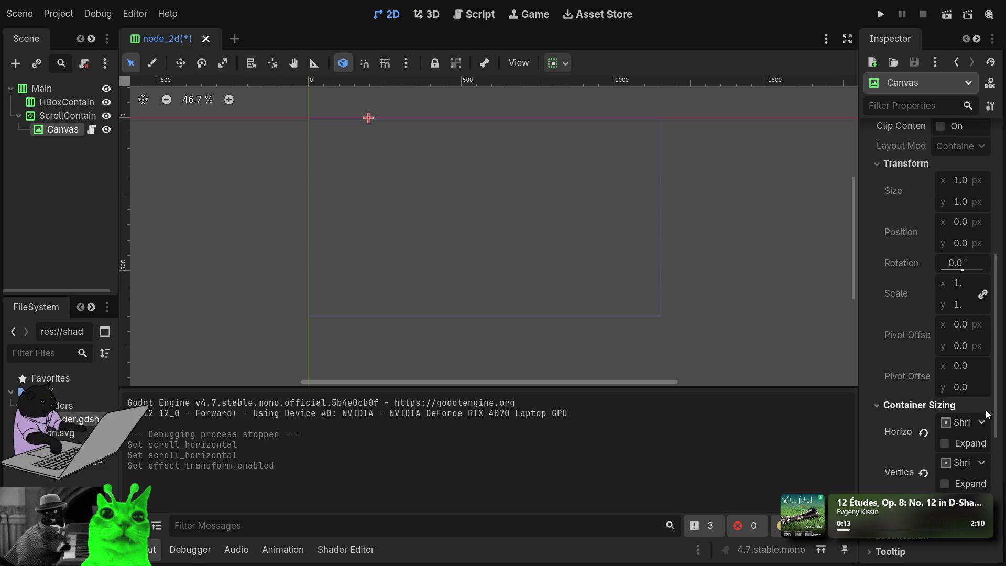
left_click(954, 439)
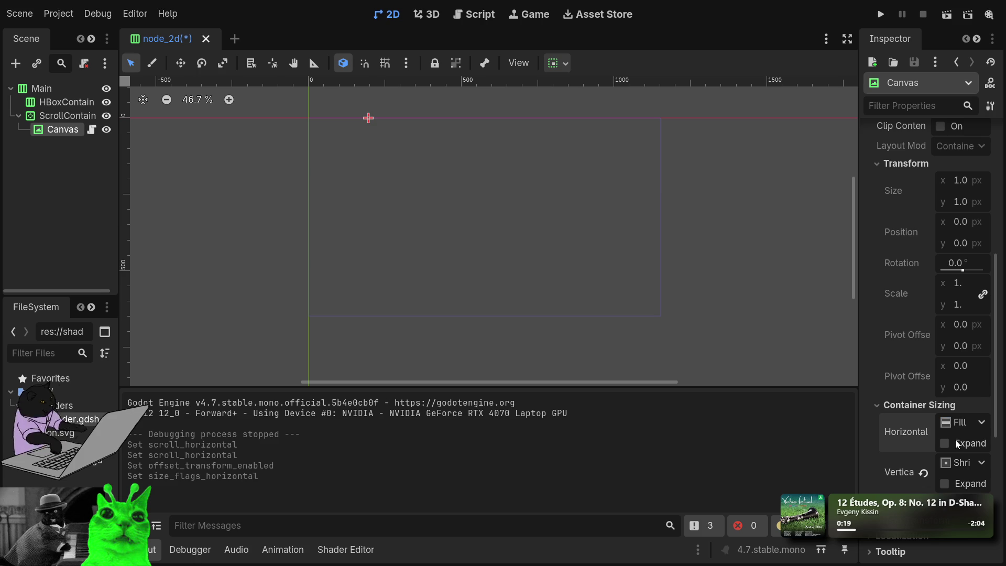
left_click(953, 446)
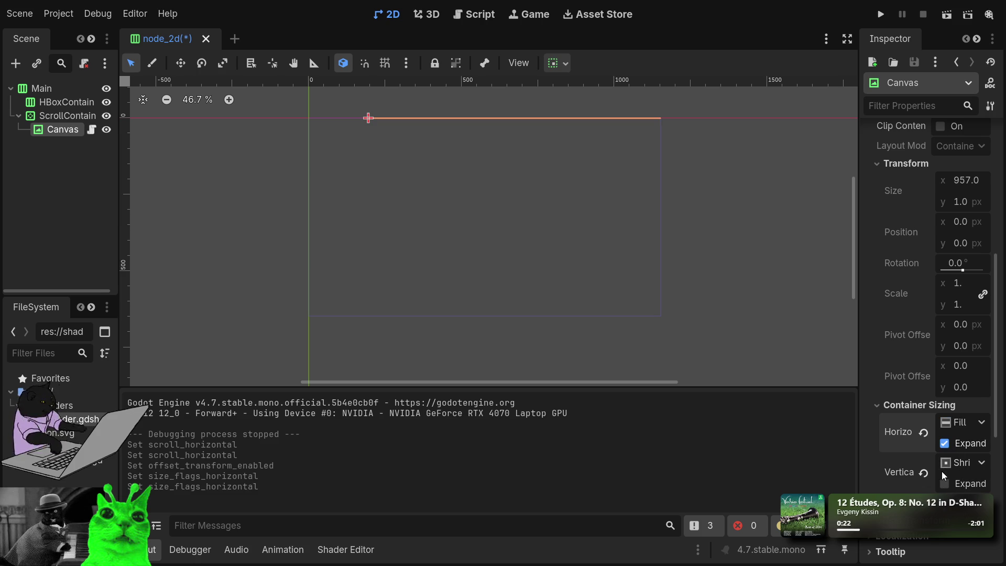
left_click(961, 462)
left_click(959, 474)
left_click(960, 485)
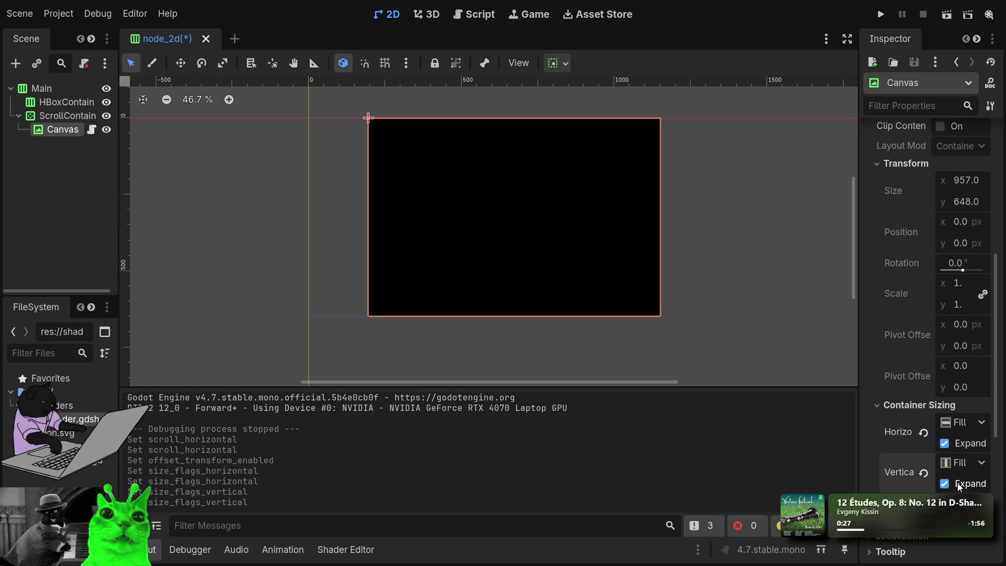
scroll(960, 352, "up", 3)
scroll(960, 352, "down", 4)
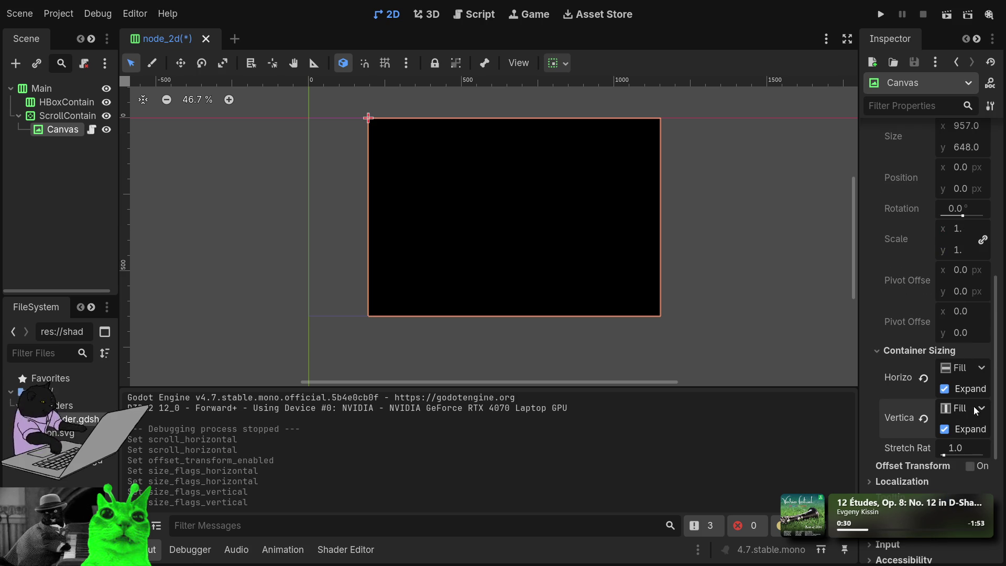
key("ctrl+z")
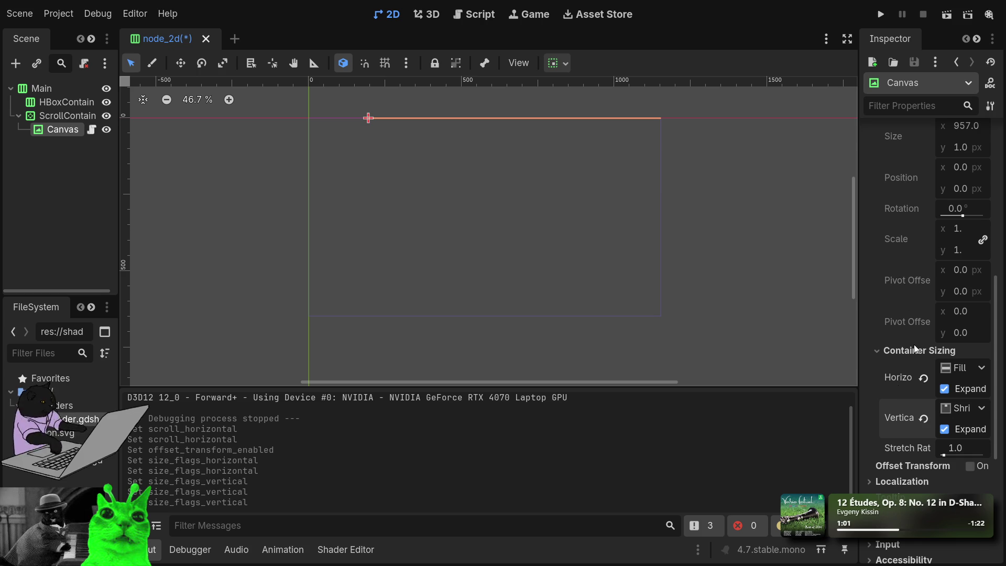
left_click(948, 408)
left_click(941, 476)
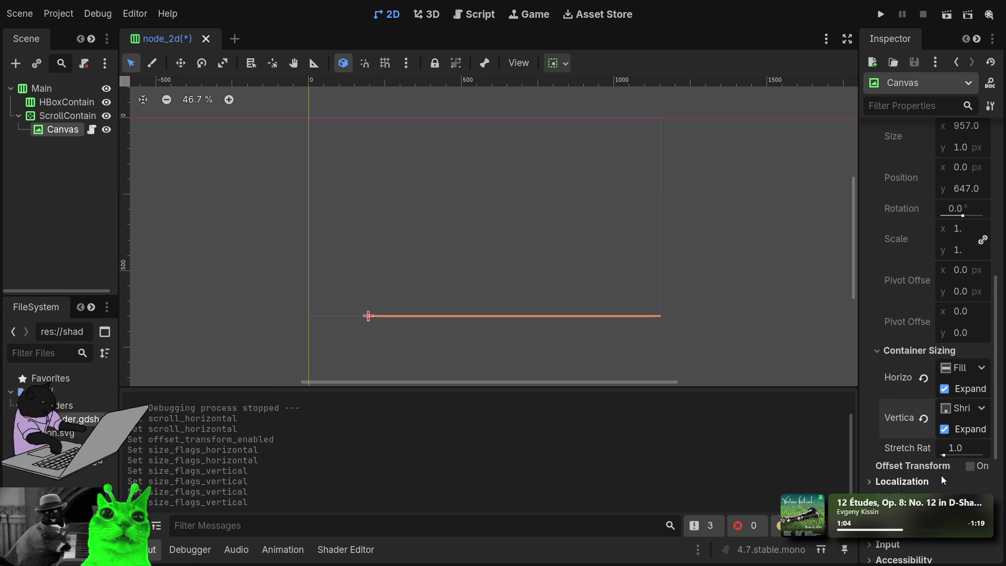
left_click(958, 430)
left_click(958, 430)
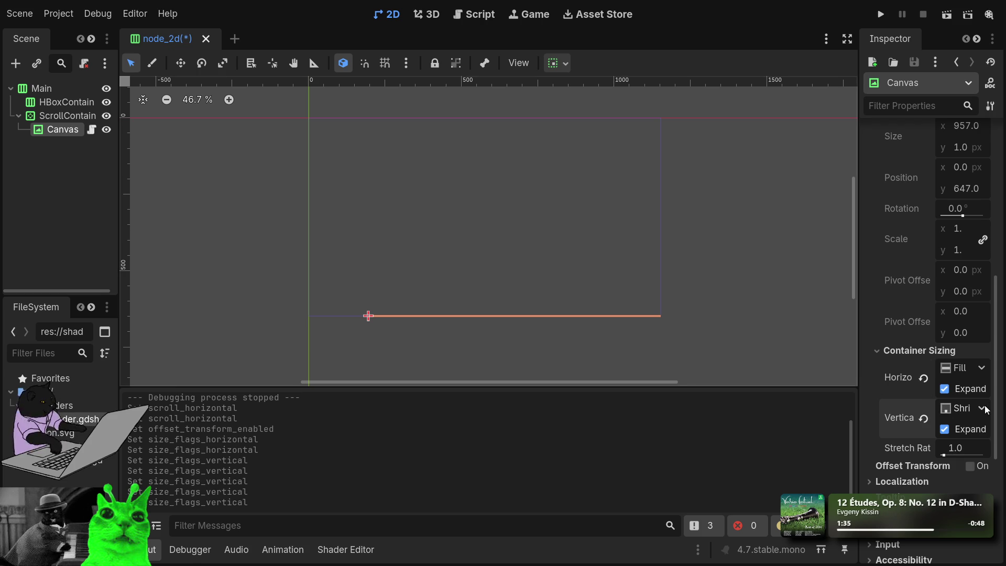
left_click(958, 431)
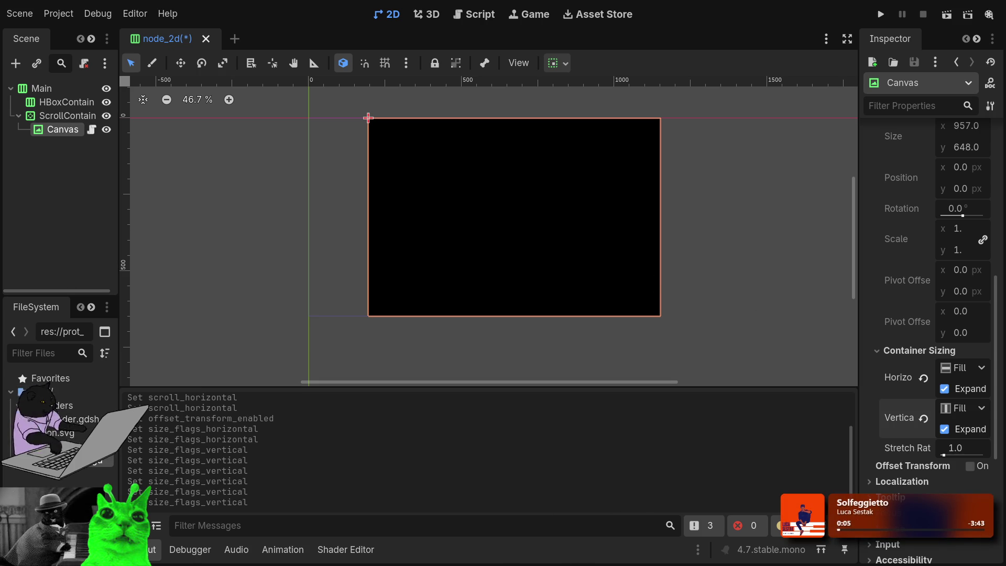
key("ctrl+F3")
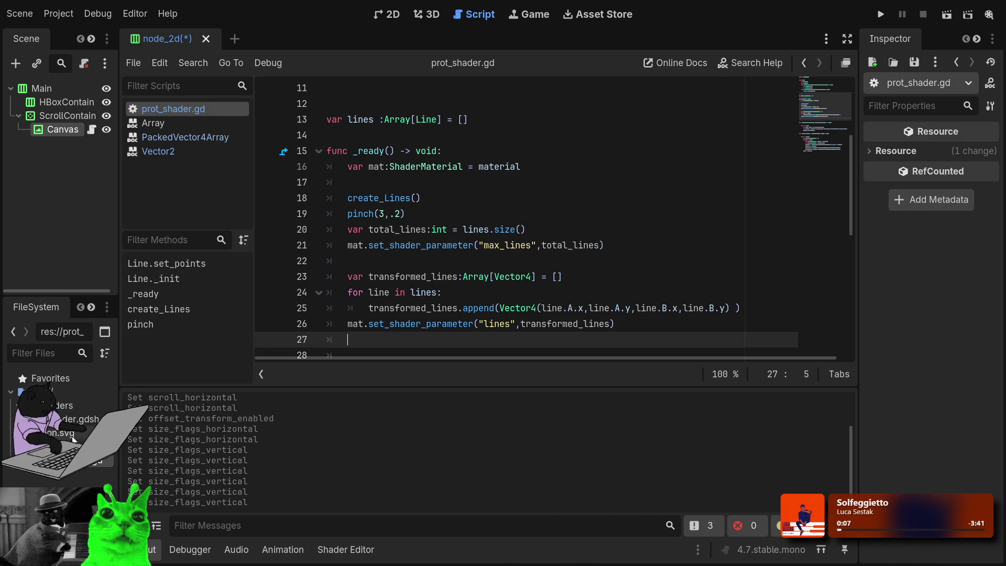
- Open shader.gdshader in the Shader Editor and look through its code
double_click(61, 422)
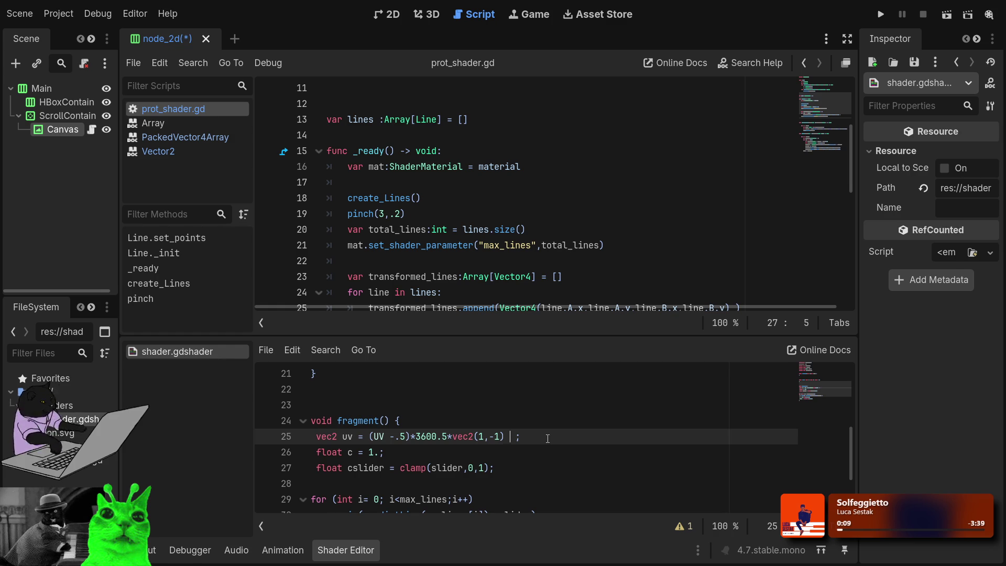
scroll(542, 435, "down", 2)
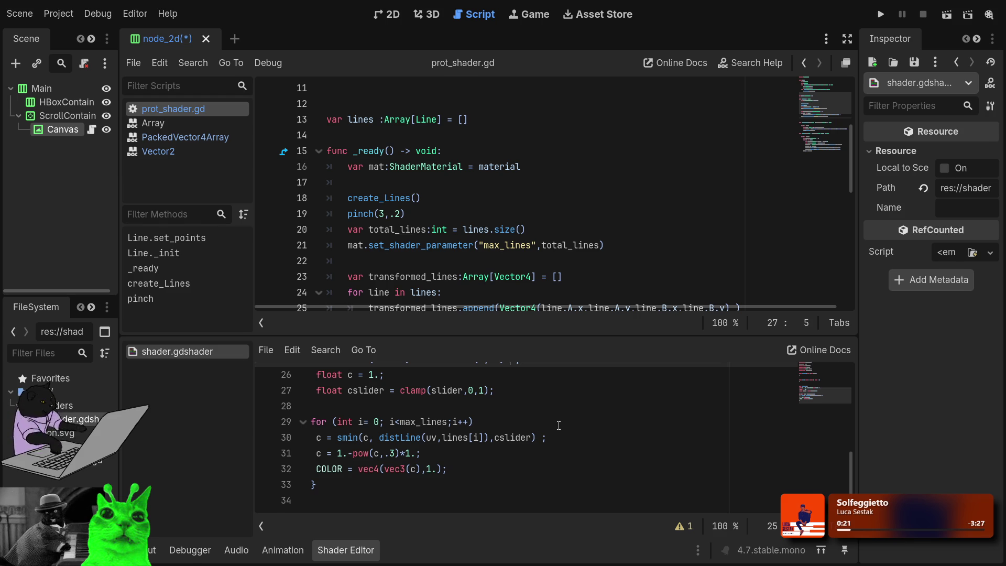
scroll(559, 425, "up", 1)
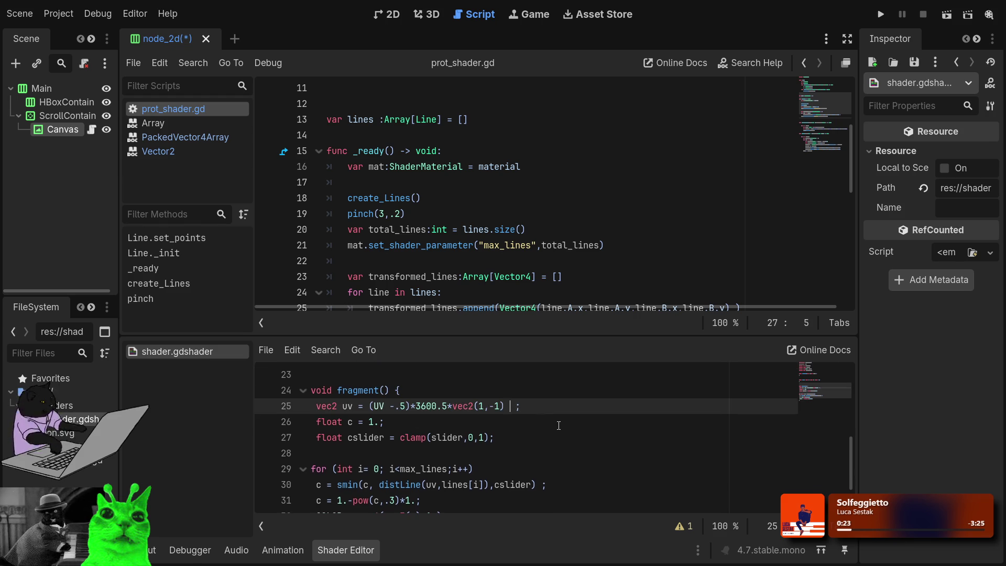
scroll(559, 425, "up", 1)
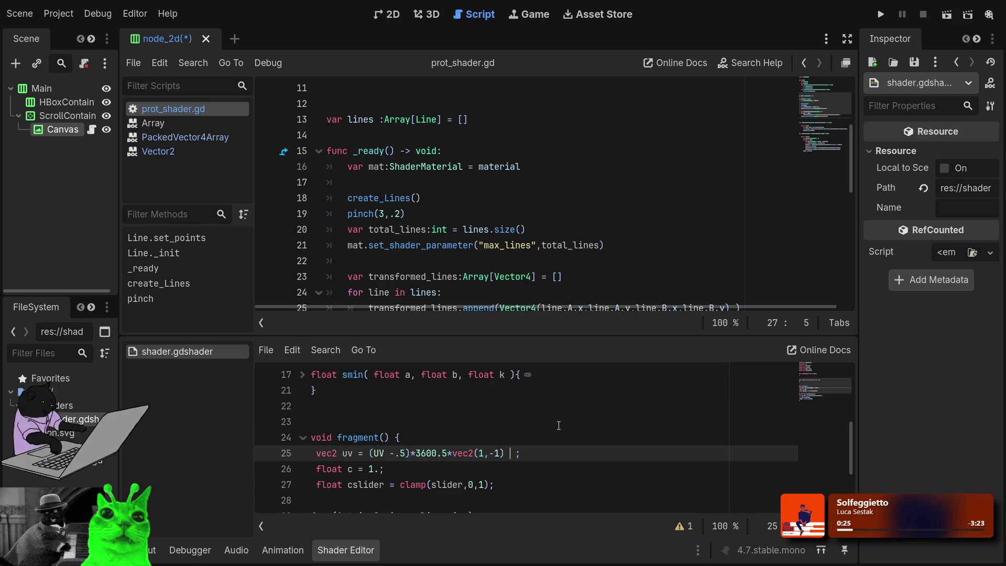
scroll(558, 425, "down", 2)
scroll(509, 424, "up", 2)
- Save the scene and return to the 2D view
left_click(489, 472)
key("ctrl+s")
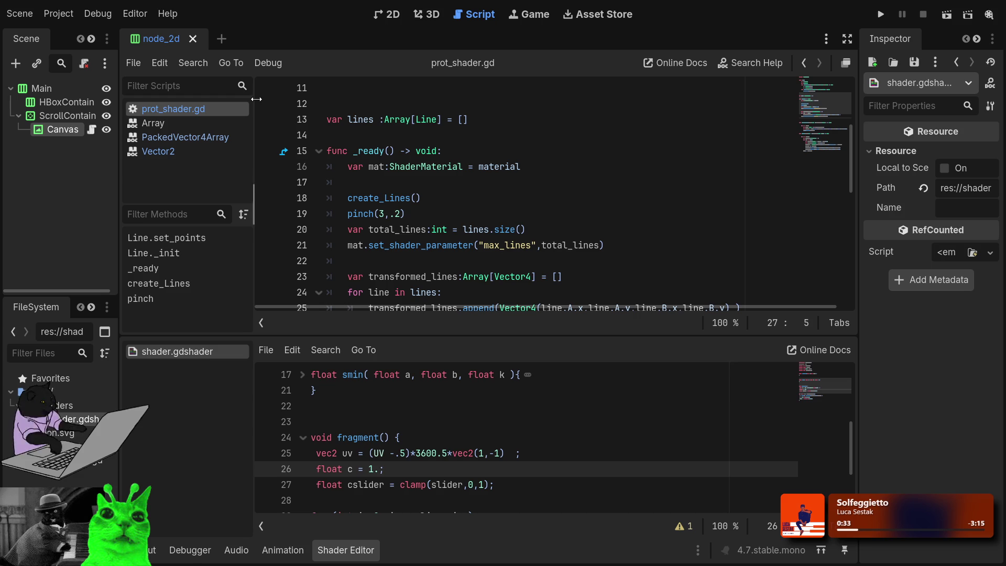
left_click(404, 10)
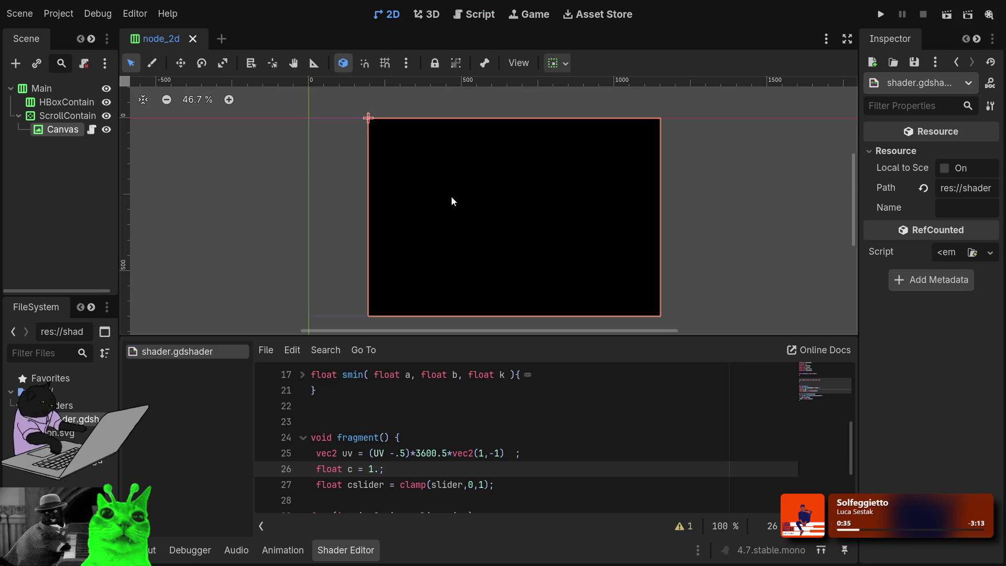
- Add a '* screen_size.x' term after vec2(1,-1) on line 25, then delete it again
left_click(505, 453)
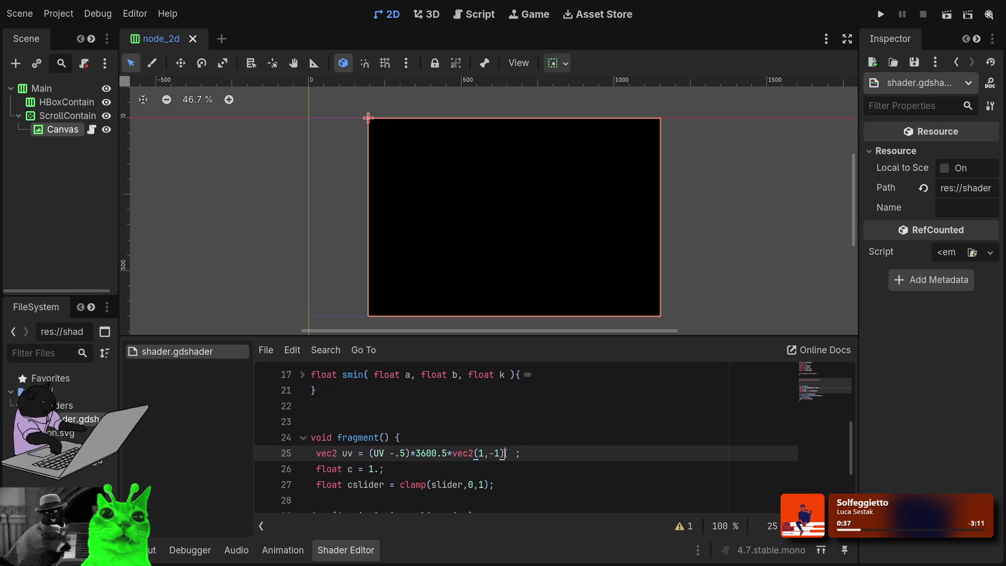
scroll(511, 469, "down", 1)
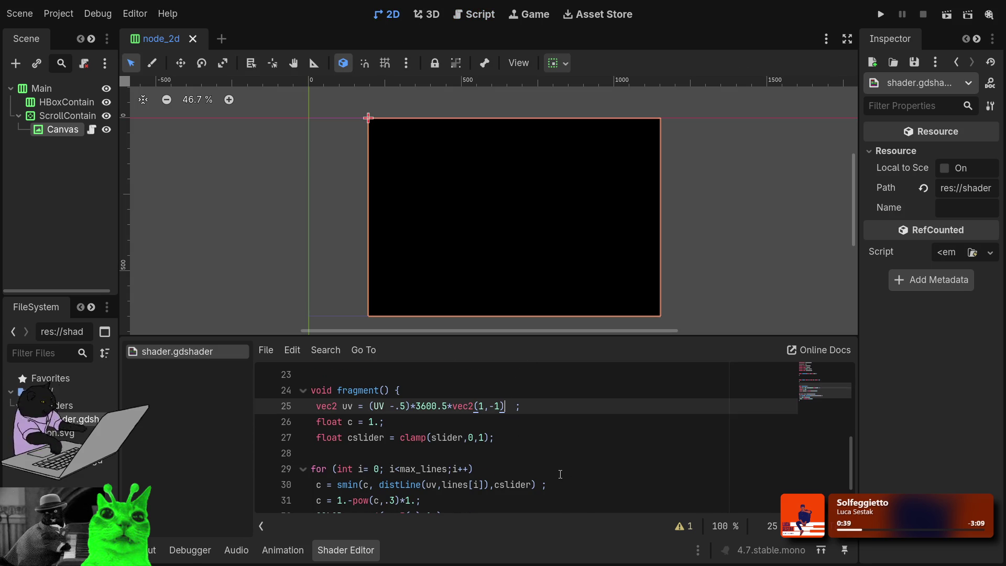
type("* screen_size.x/screensize.")
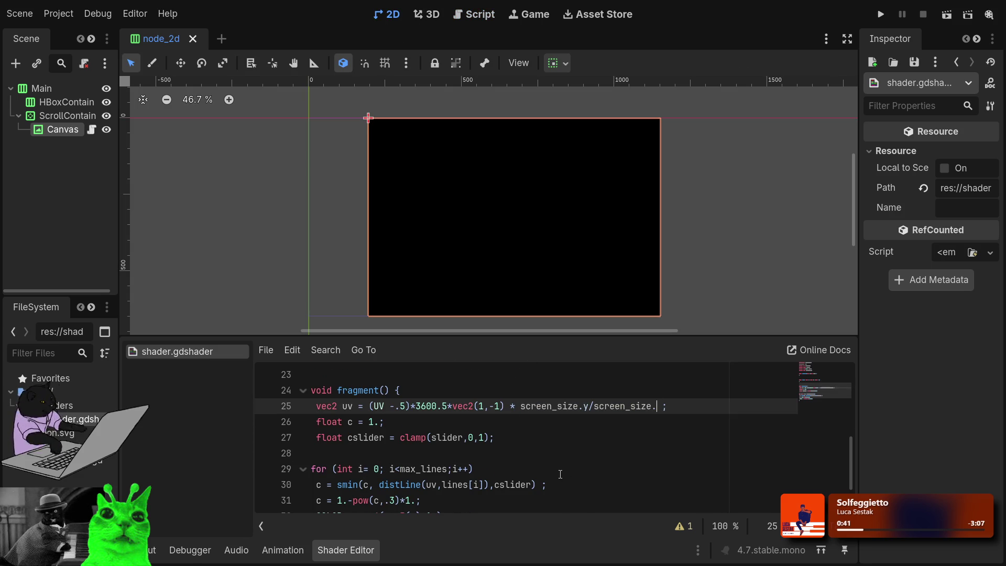
key("BackSpace")
key("BackSpace")
key("BackSpace")
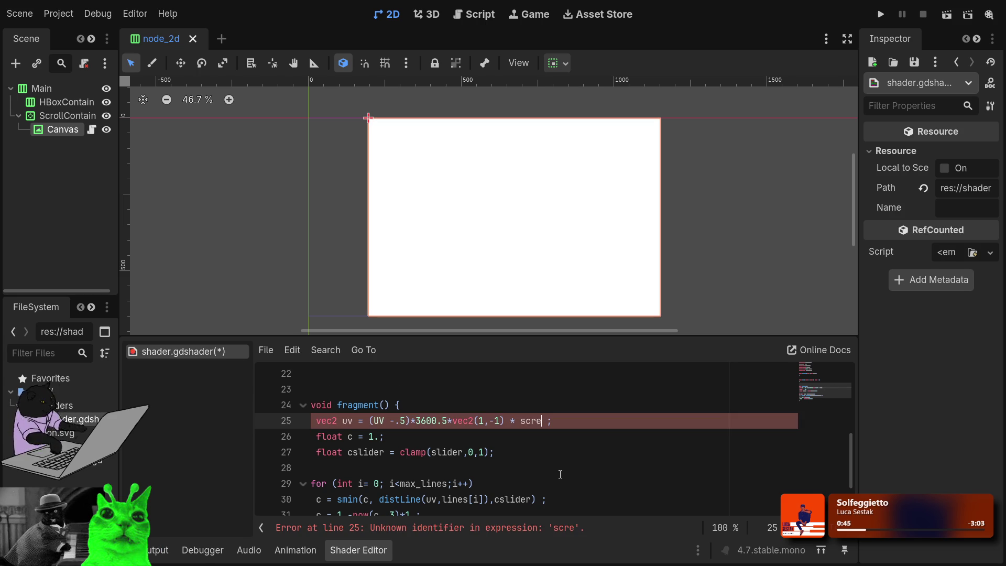
key("BackSpace")
key("BackSpace")
key("BackSpace")
key("BackSpace")
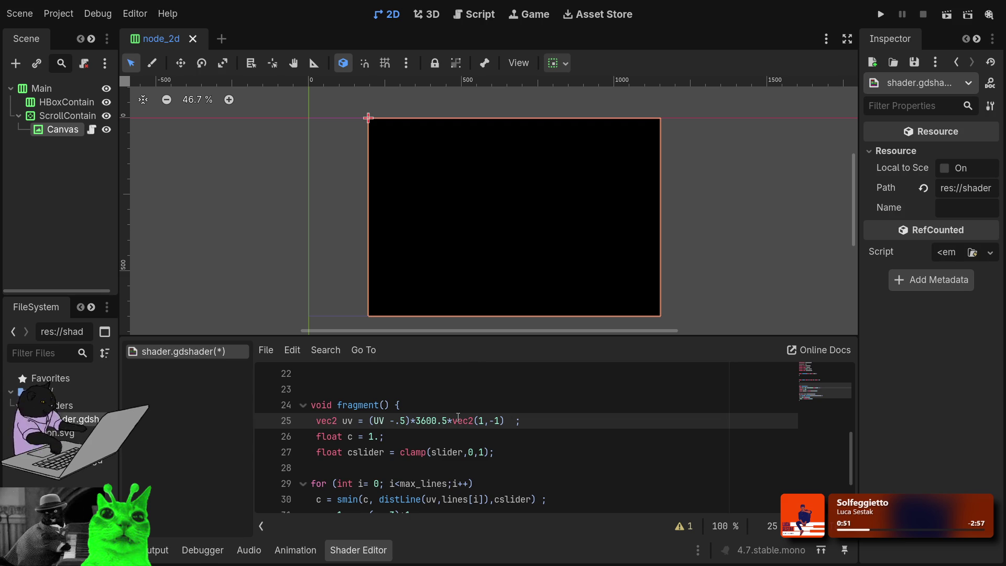
- Delete the 3600.5 multiplier from line 25 and begin a new '*' factor
left_click_drag(452, 421, 410, 421)
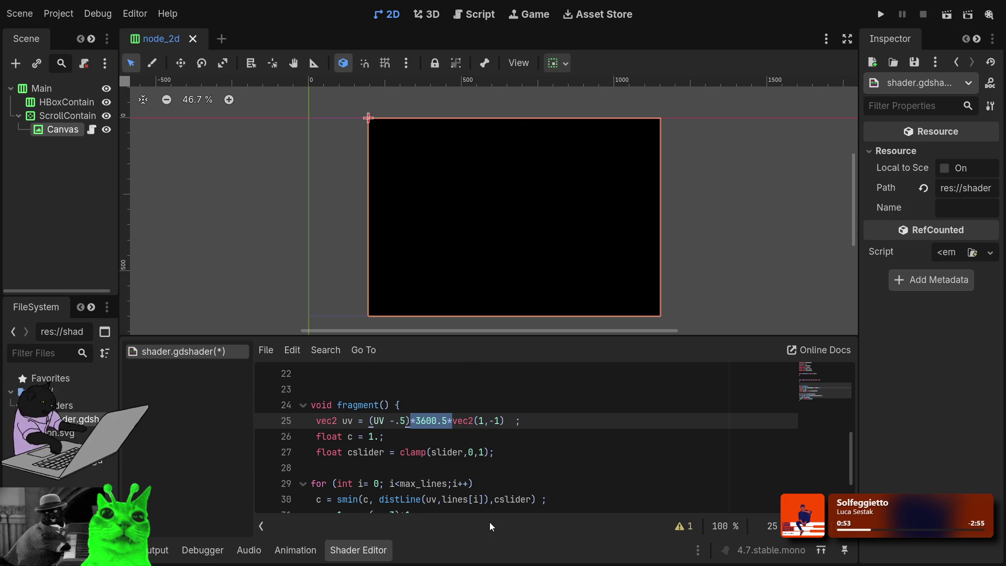
key("Left")
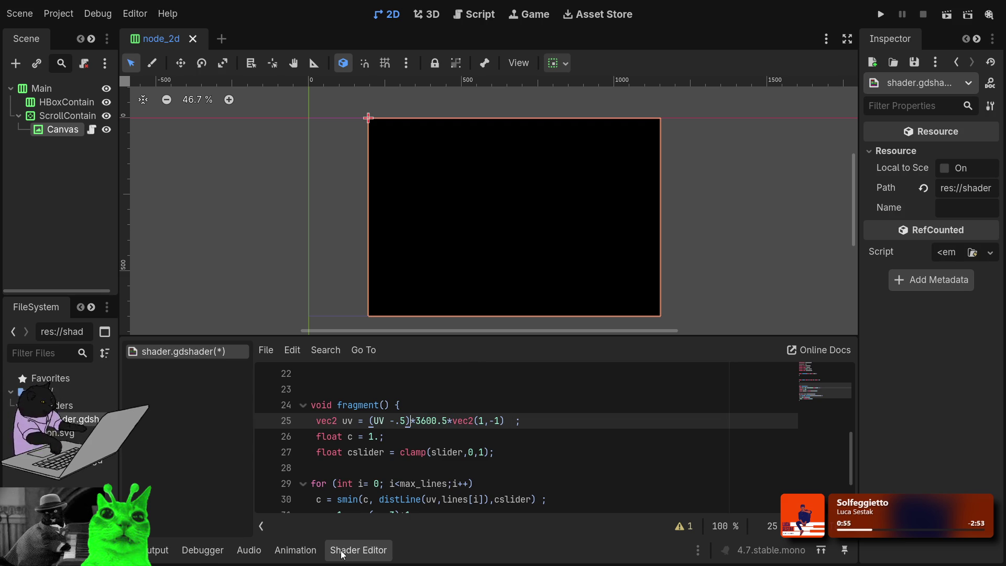
key("ctrl+shift+Right")
key("ctrl+shift+Right")
key("Delete")
key("Left")
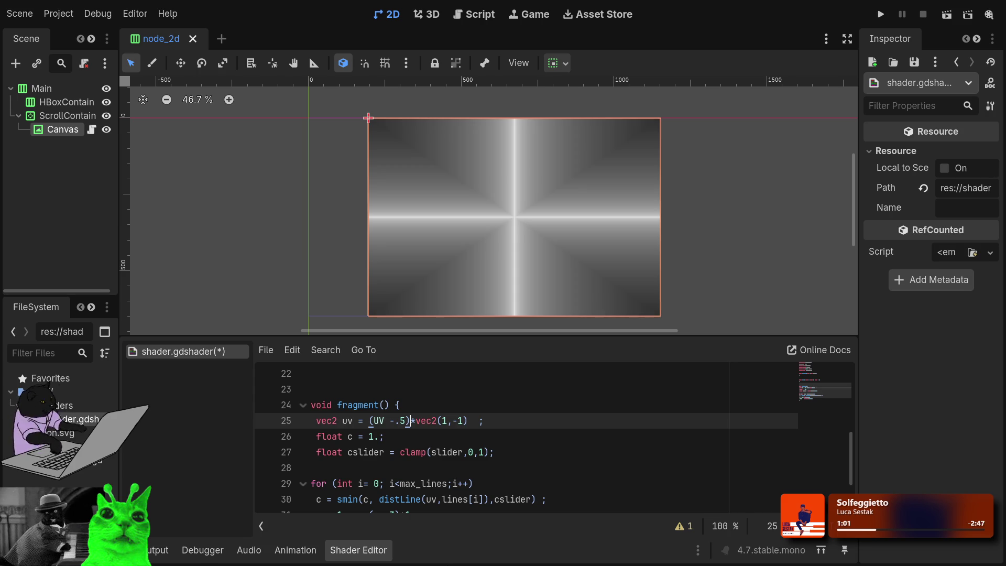
type("*")
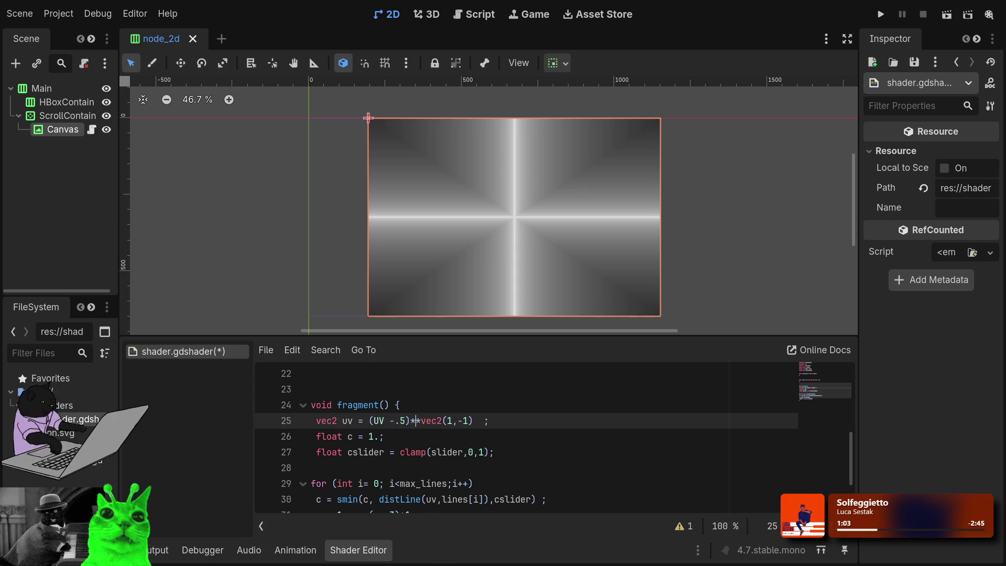
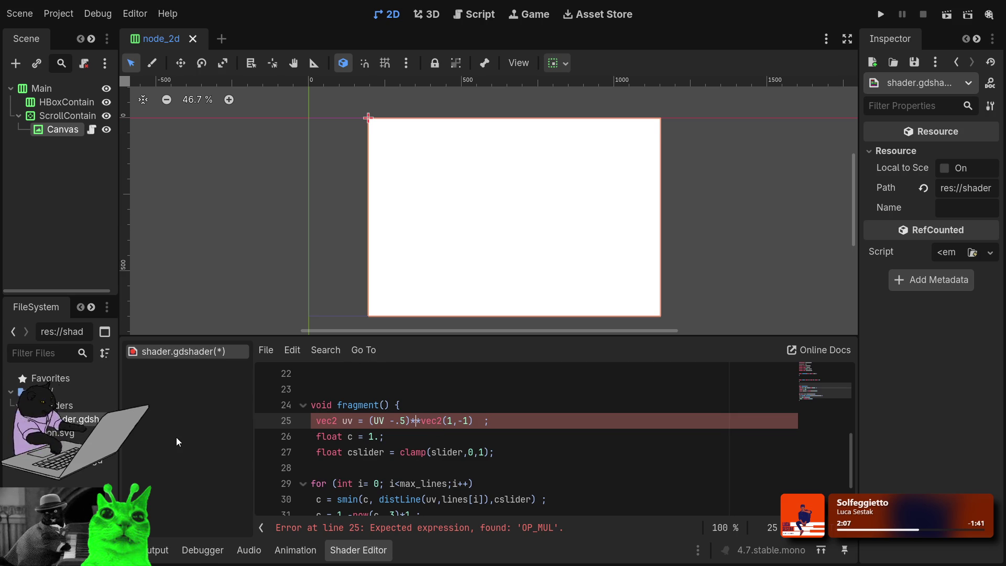
- Add 'uniform float zoom;' on line 7, below the screen_size uniform
key("Up")
key("Up")
key("Up")
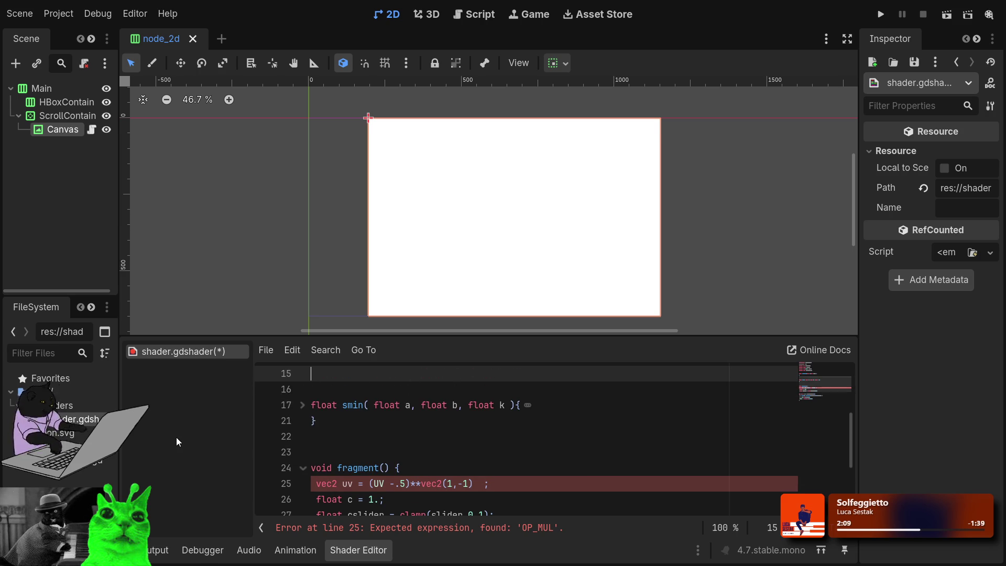
key("Up")
key("Up")
key("Up")
key("Down")
key("Down")
key("Down")
key("Up")
key("Down")
key("Down")
type("unf")
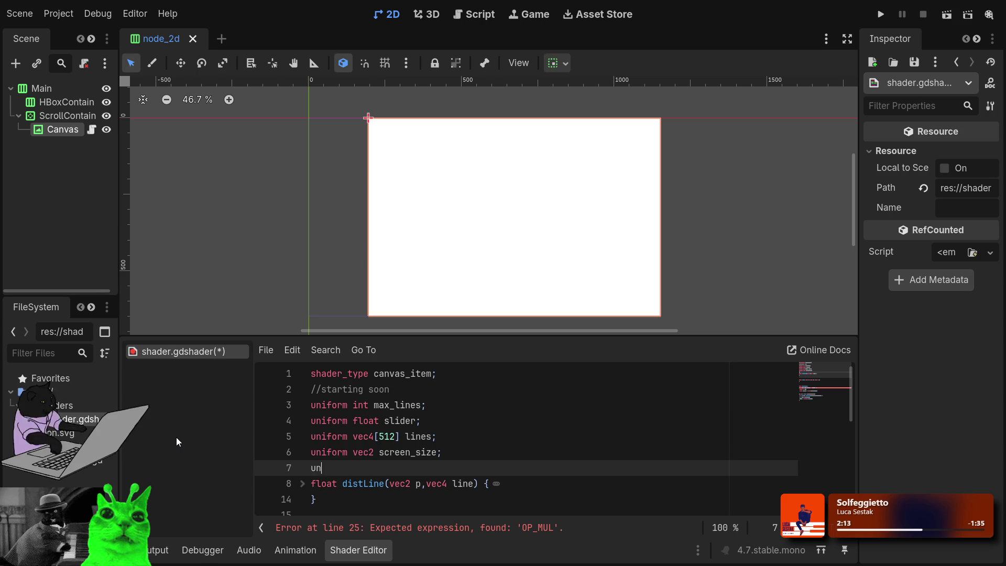
key("BackSpace")
type("i")
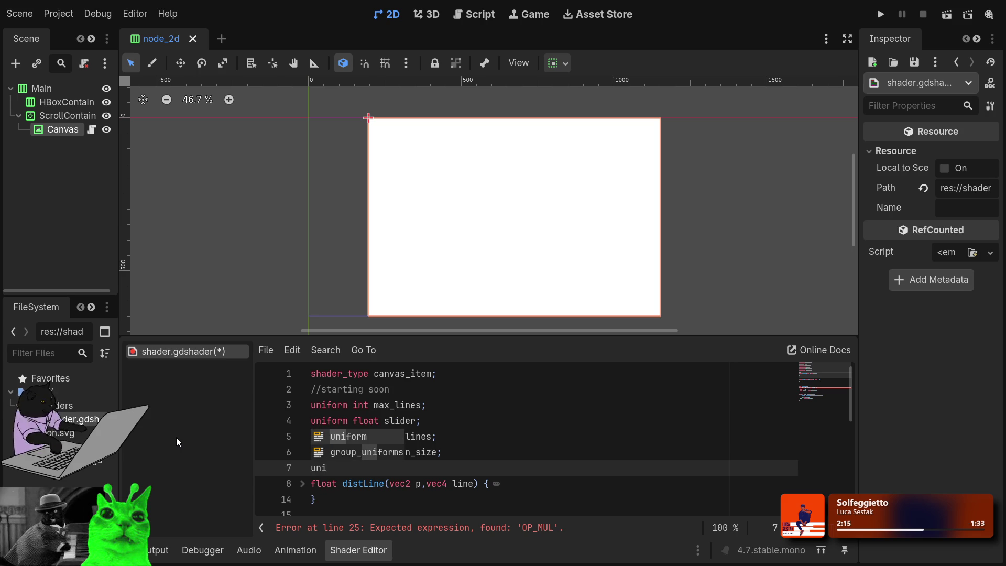
key("Return")
type("zoom")
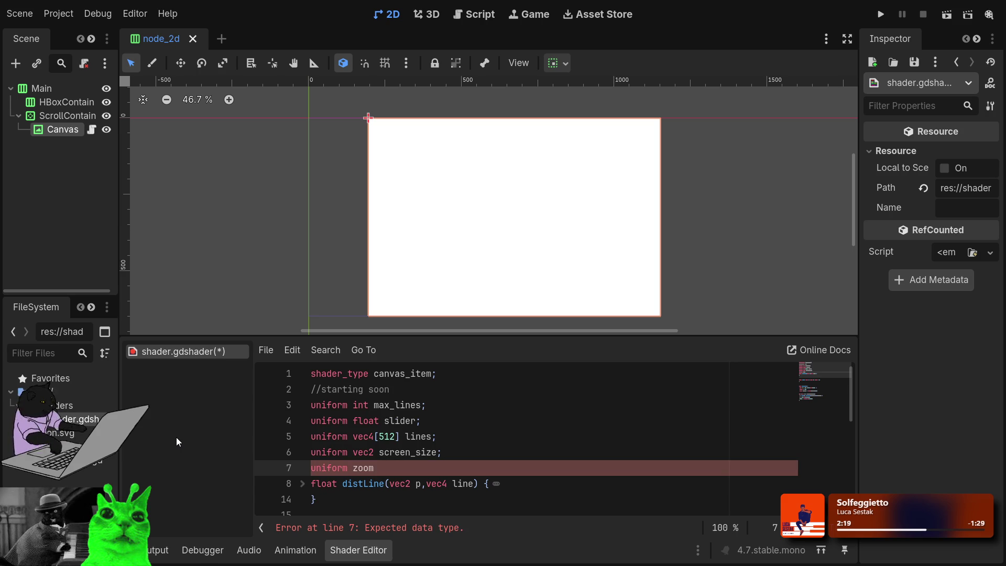
key("BackSpace")
key("BackSpace")
key("BackSpace")
type("float zoom")
type(";")
left_click(56, 140)
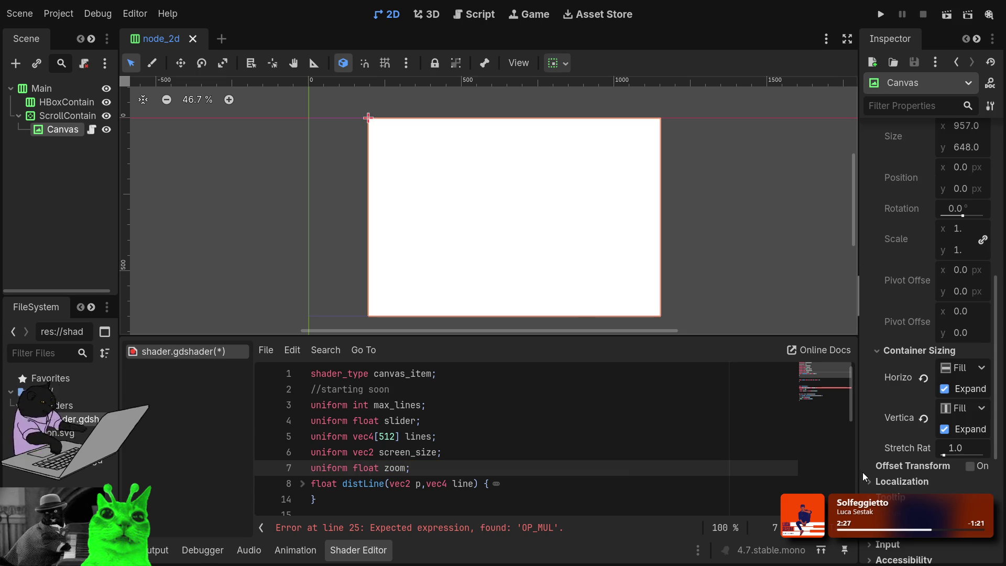
- In the Canvas Inspector, collapse Layout and expand Material to show the shader material details
scroll(939, 473, "down", 5)
scroll(916, 482, "down", 2)
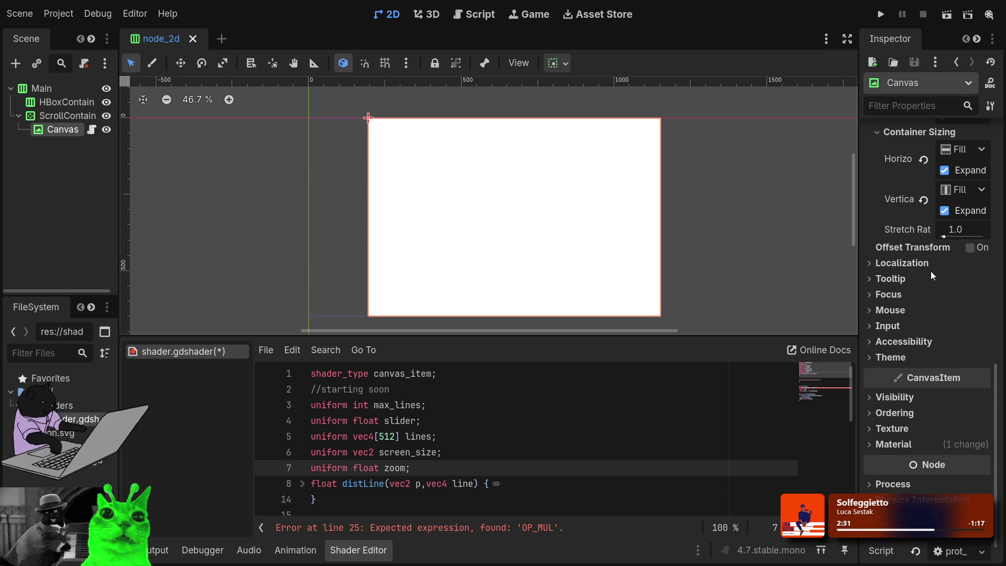
scroll(931, 271, "down", 1)
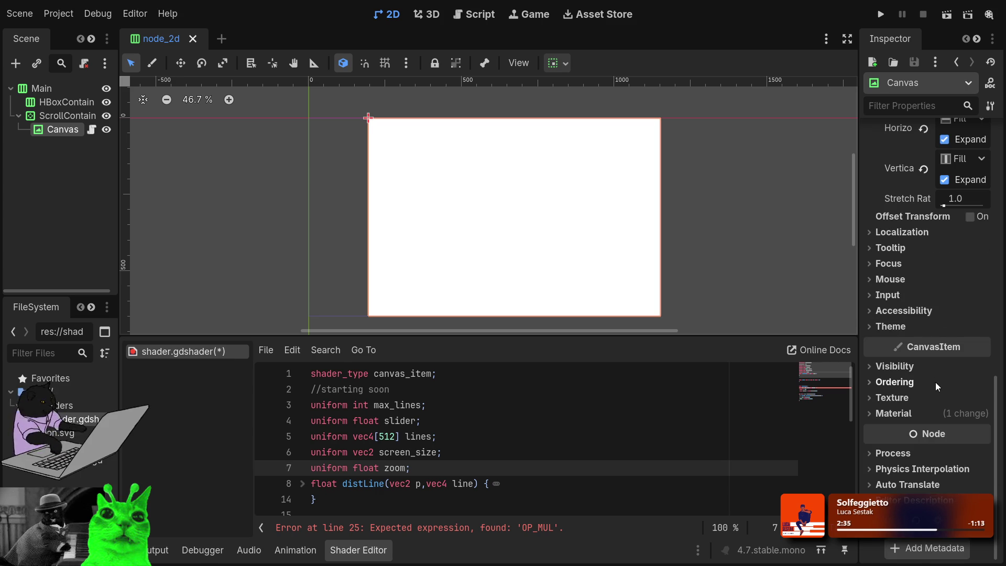
scroll(943, 341, "up", 2)
scroll(948, 322, "down", 2)
scroll(900, 412, "up", 10)
scroll(892, 299, "up", 6)
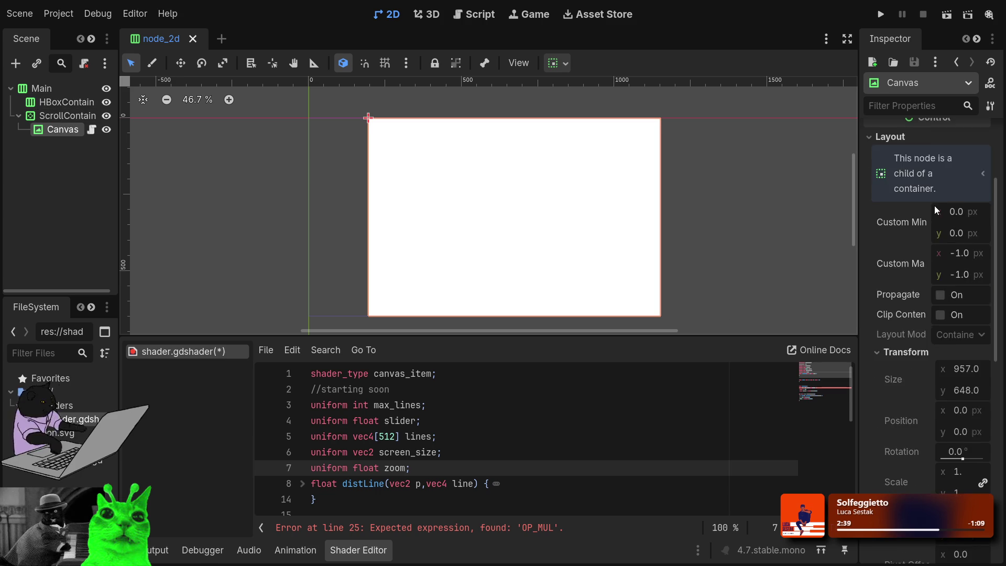
scroll(935, 210, "up", 3)
left_click(873, 276)
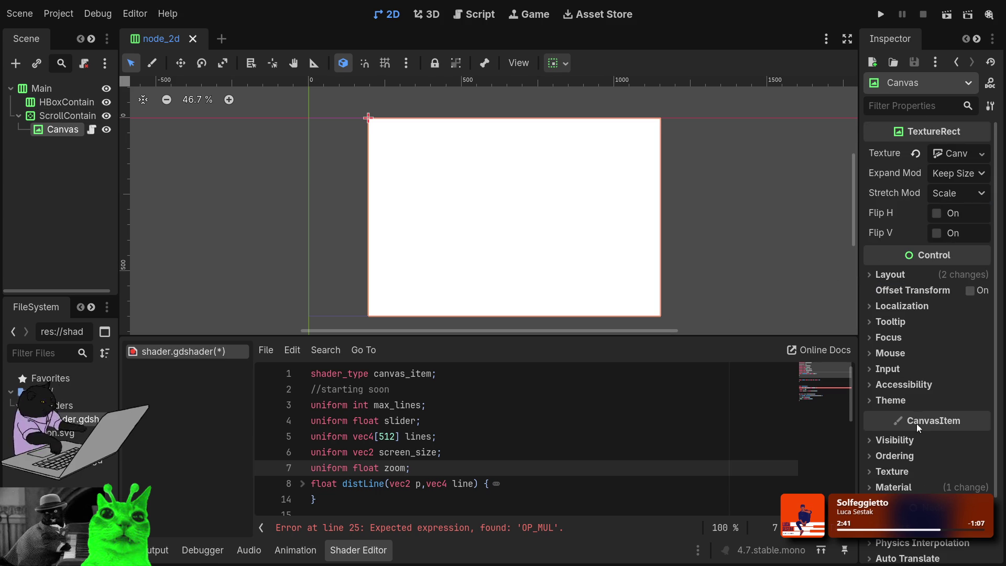
left_click(892, 432)
left_click(897, 449)
- Multiply uv by zoom on line 25 of the fragment code so the shader recompiles
scroll(894, 442, "down", 4)
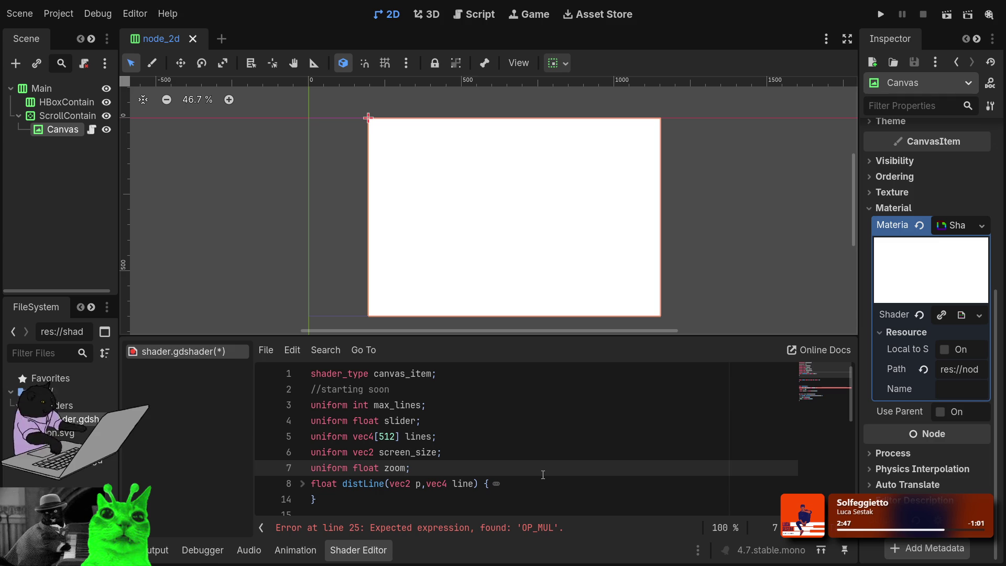
scroll(555, 475, "down", 3)
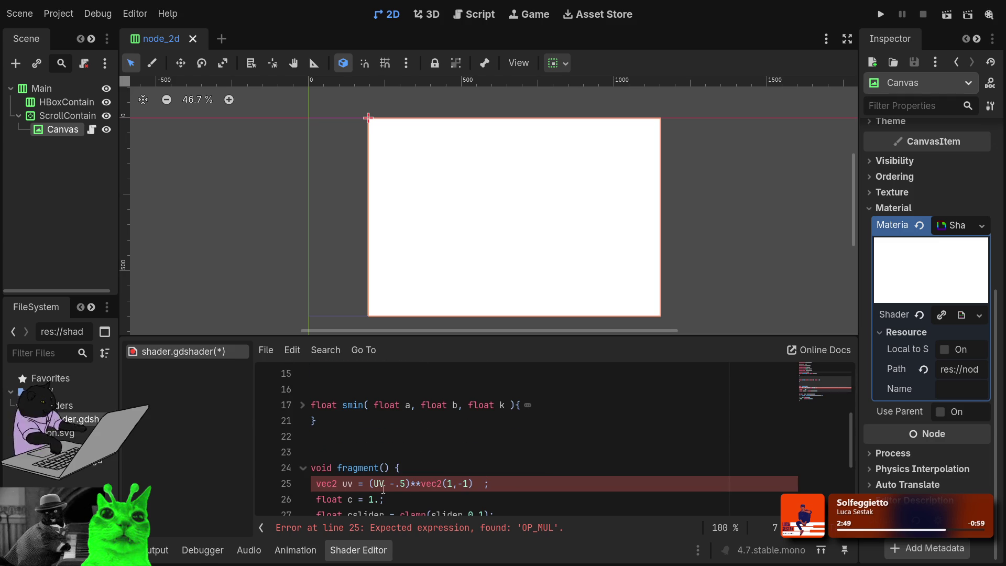
left_click(414, 484)
type("zoom")
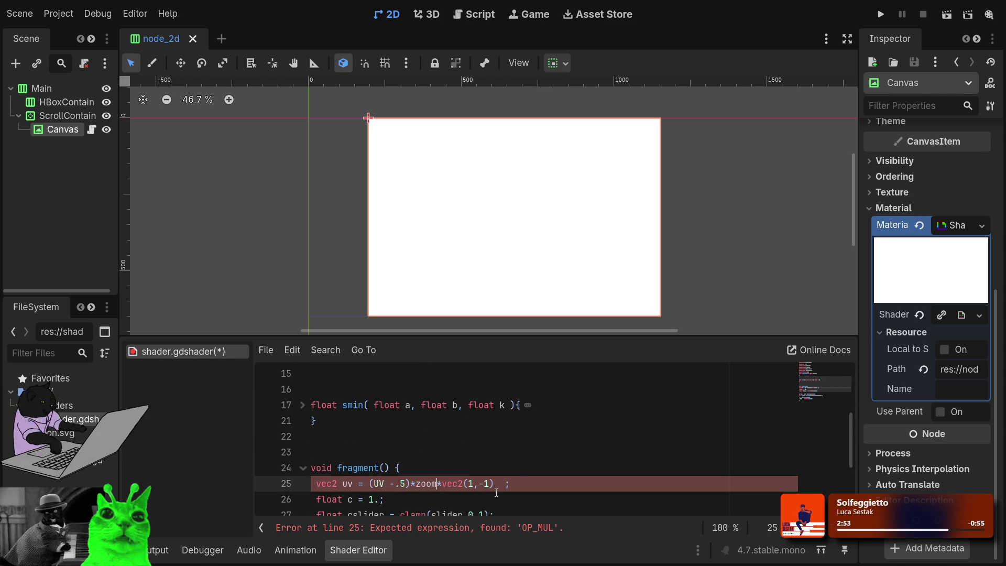
left_click(604, 469)
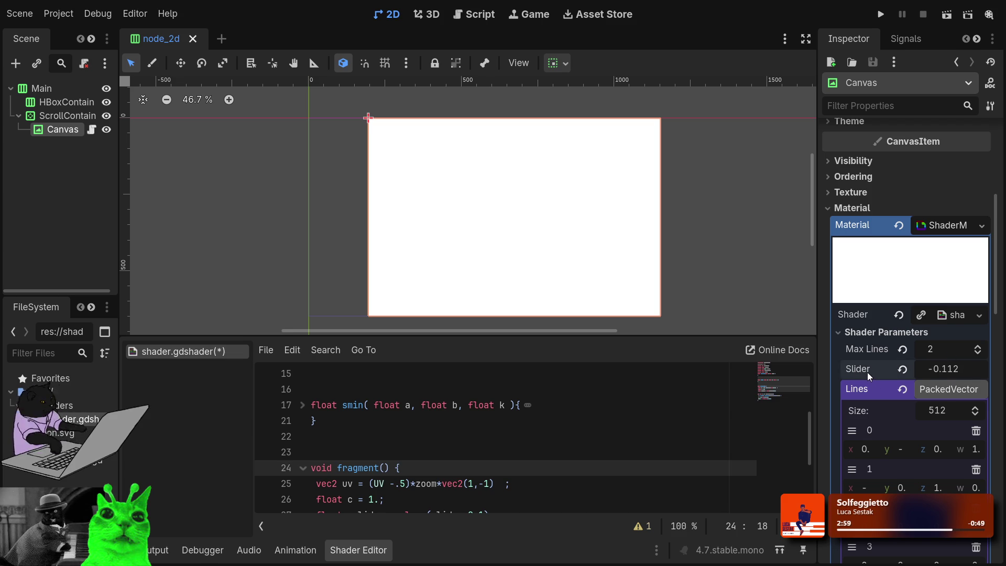
- Set the Zoom shader parameter to 2.5, adjust it to 4.795, and run the project
scroll(867, 393, "down", 10)
scroll(884, 445, "down", 8)
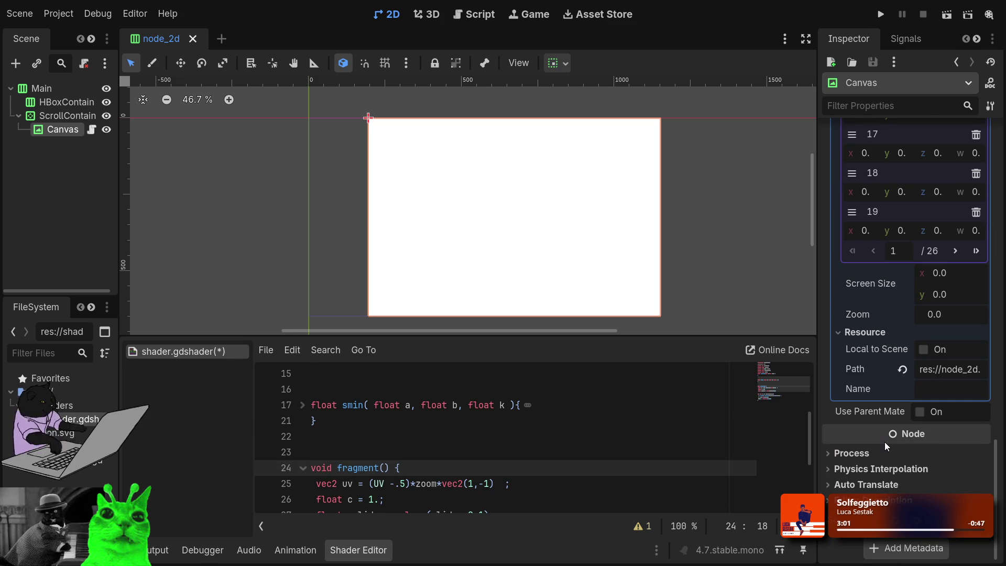
scroll(432, 423, "up", 4)
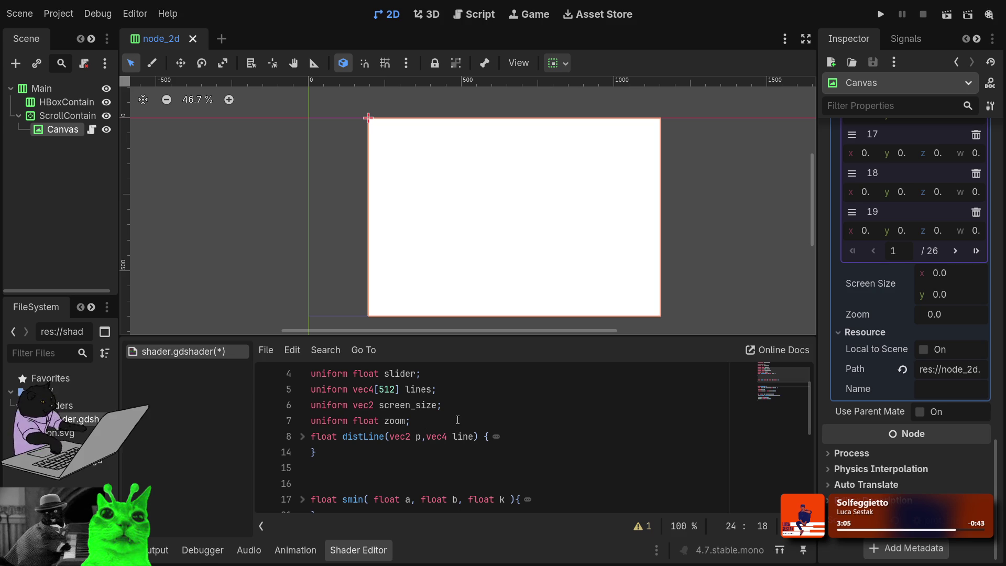
scroll(885, 346, "up", 3)
left_click(917, 424)
type("1")
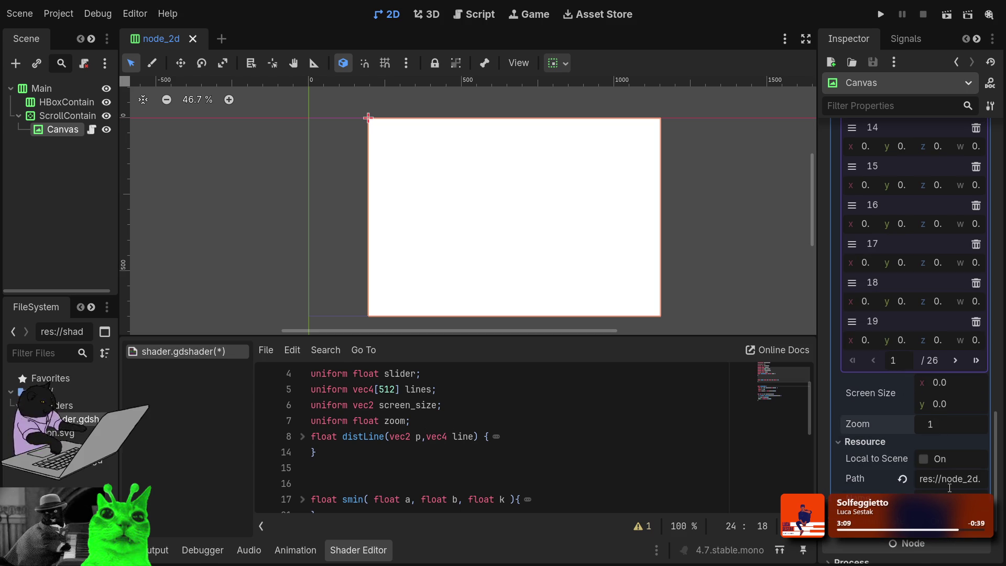
key("BackSpace")
type("2.5")
key("Return")
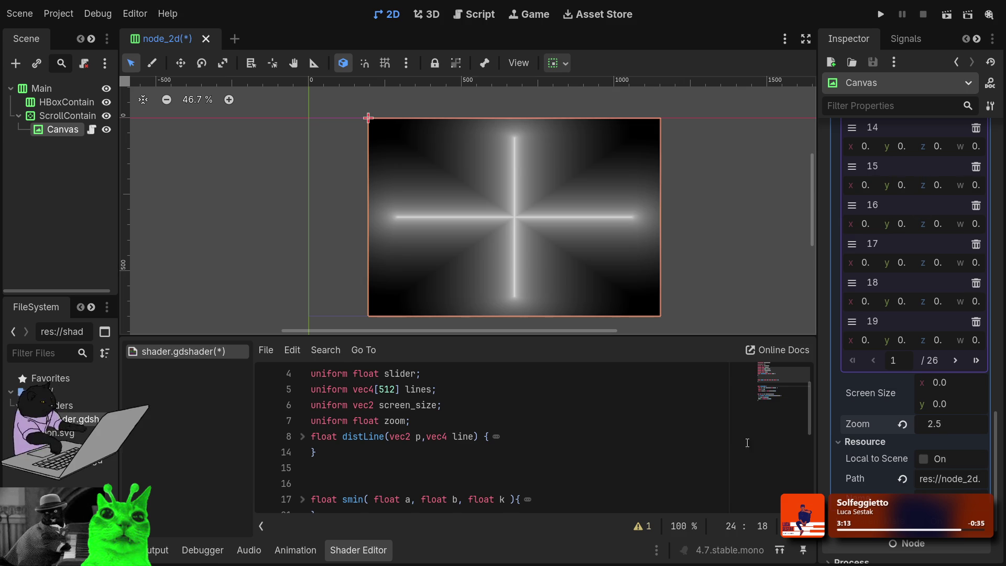
mouse_move(937, 424)
left_mouse_down()
mouse_move(915, 424)
mouse_move(969, 424)
mouse_move(922, 424)
mouse_move(947, 423)
left_mouse_up()
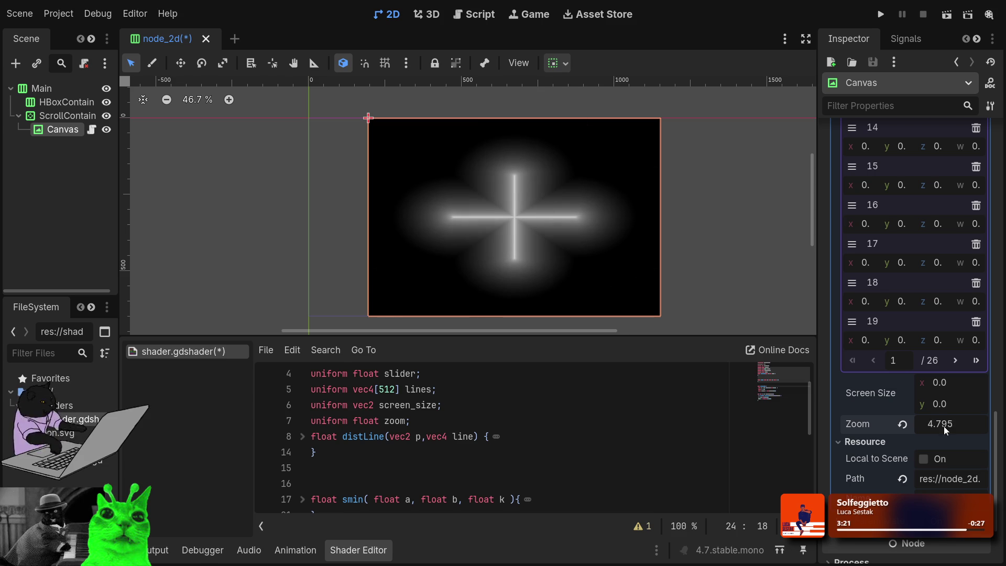
left_click(886, 15)
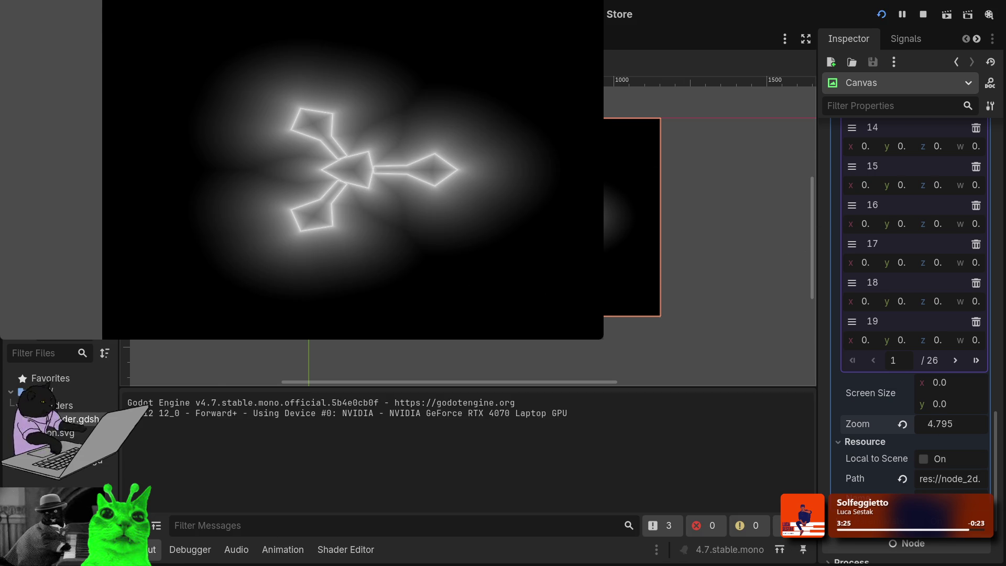
- Stop the running game with F8, run the project again, then stop it once more
key("F8")
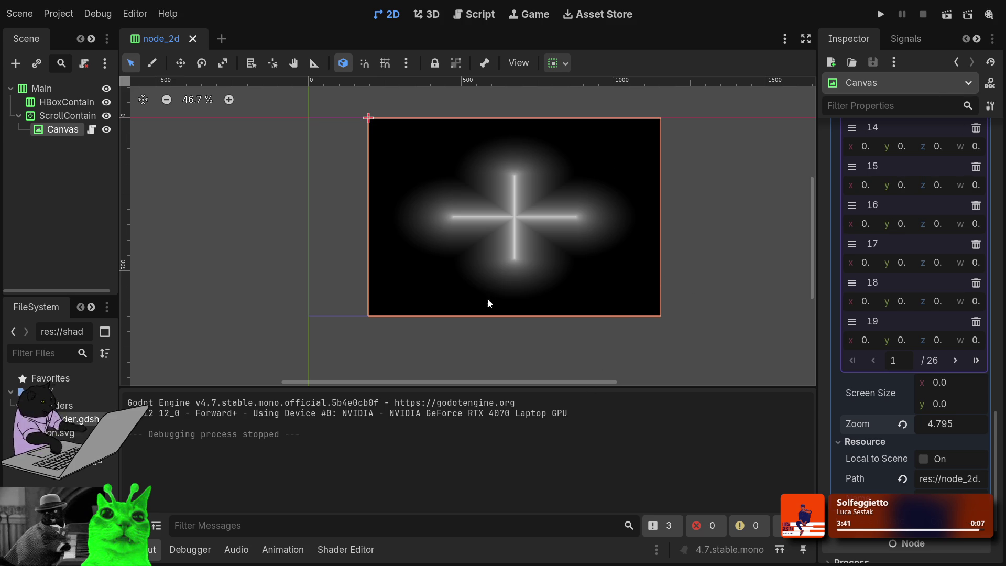
left_click(880, 14)
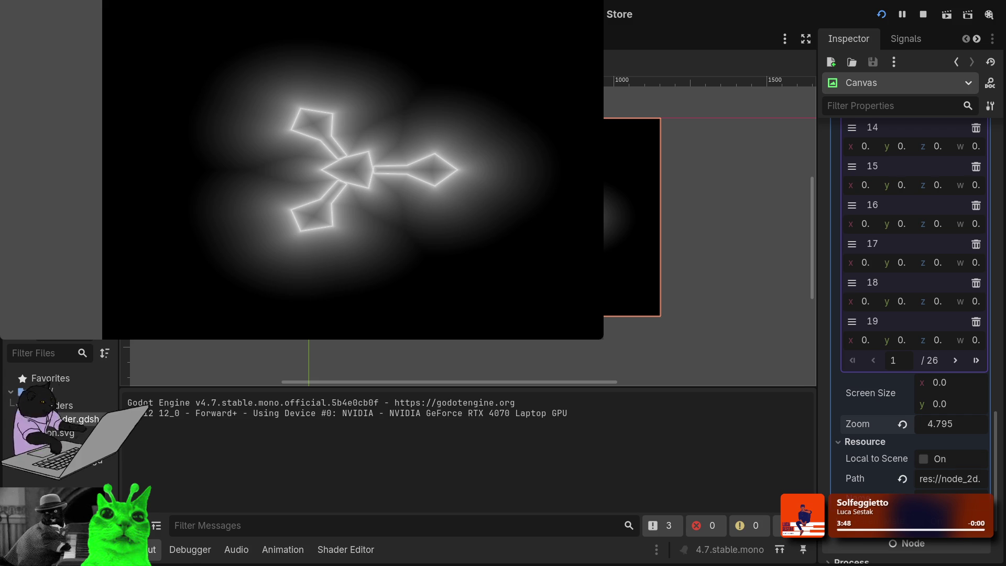
key("F8")
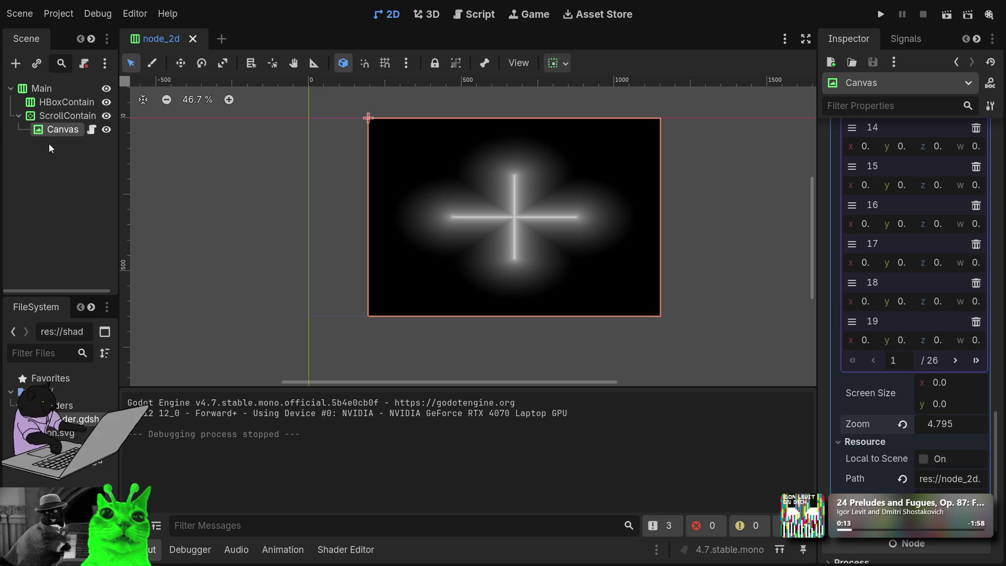
left_click(93, 130)
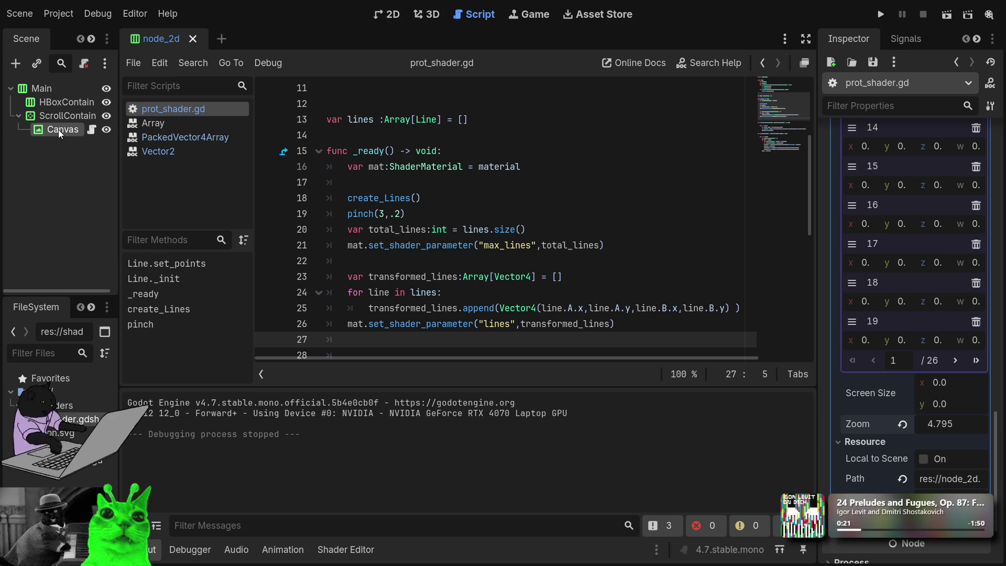
left_click(76, 188)
left_click(526, 245)
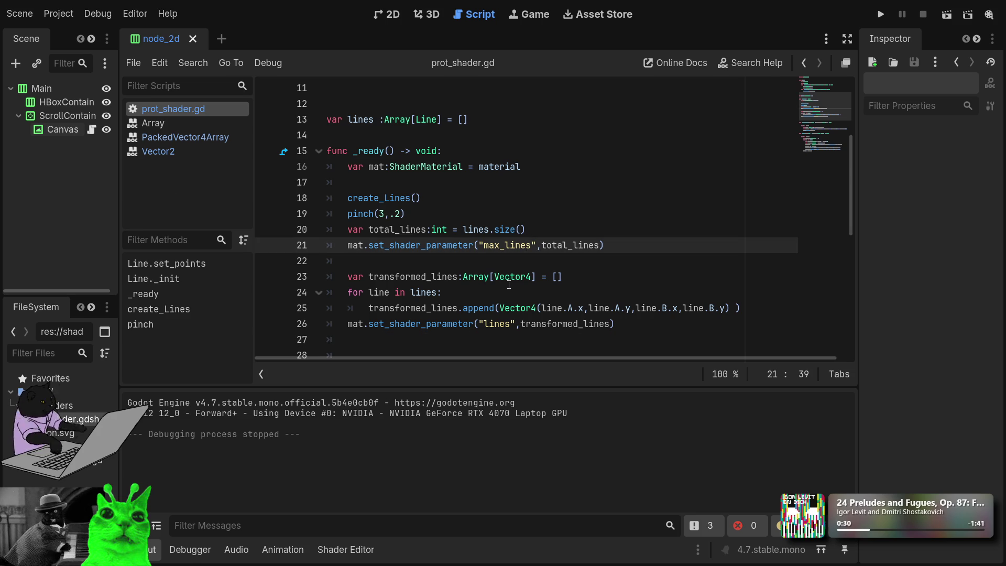
scroll(483, 300, "down", 3)
scroll(483, 301, "down", 4)
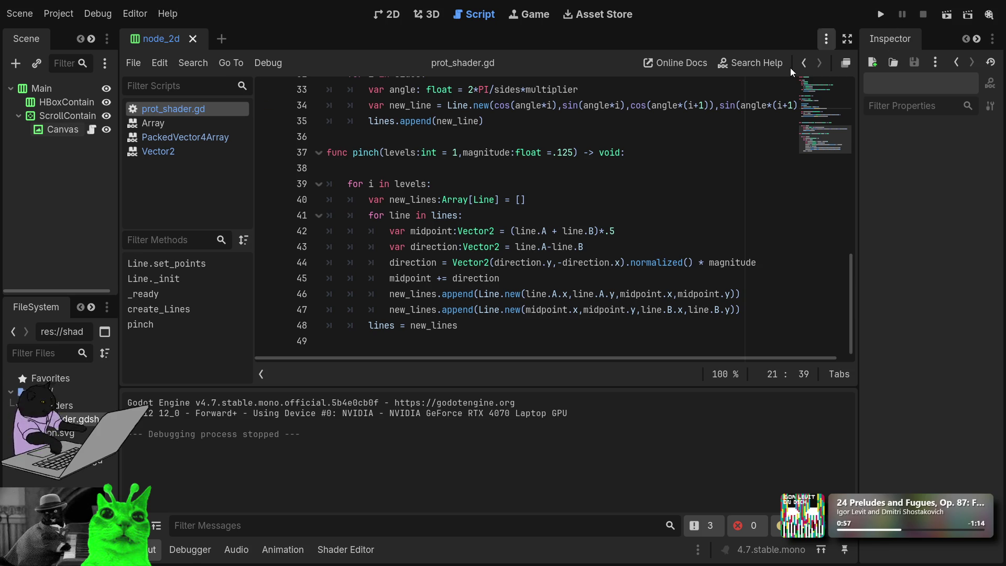
scroll(461, 202, "up", 4)
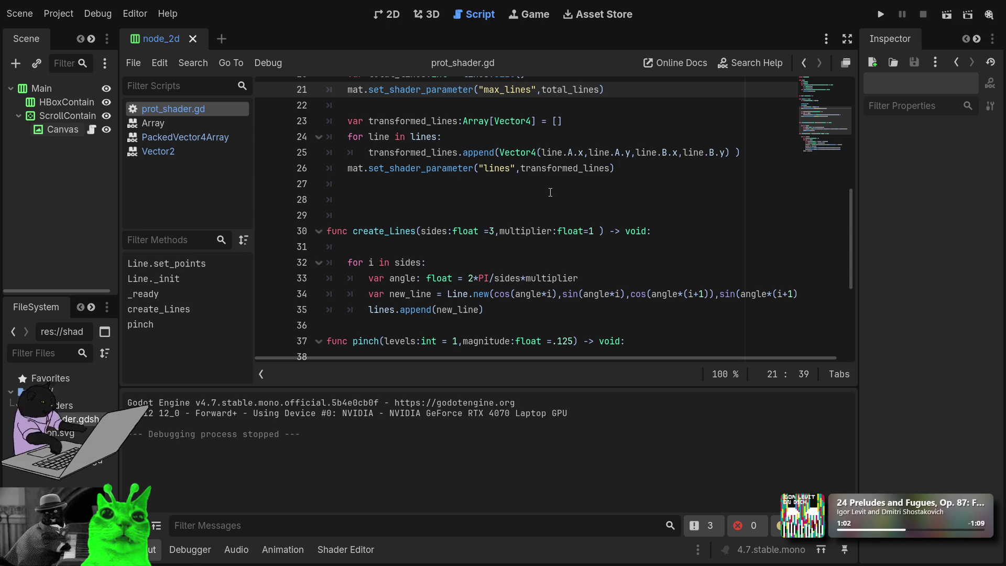
scroll(457, 245, "up", 3)
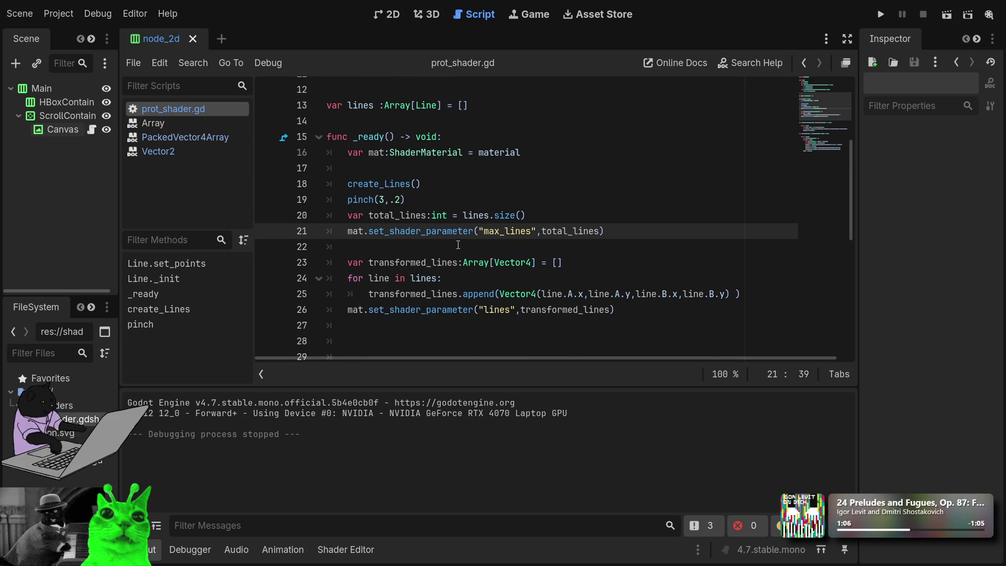
scroll(427, 251, "down", 3)
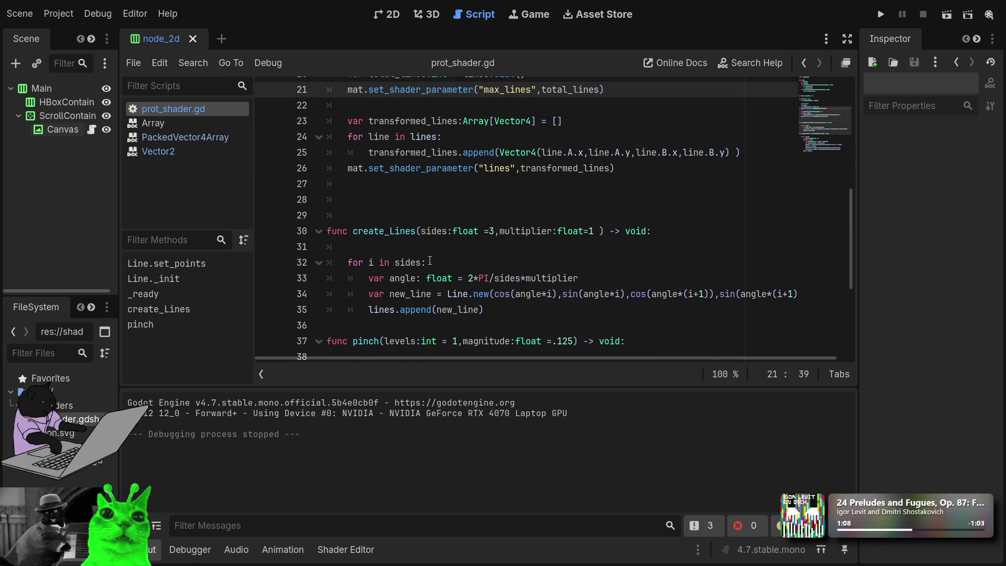
scroll(432, 235, "up", 3)
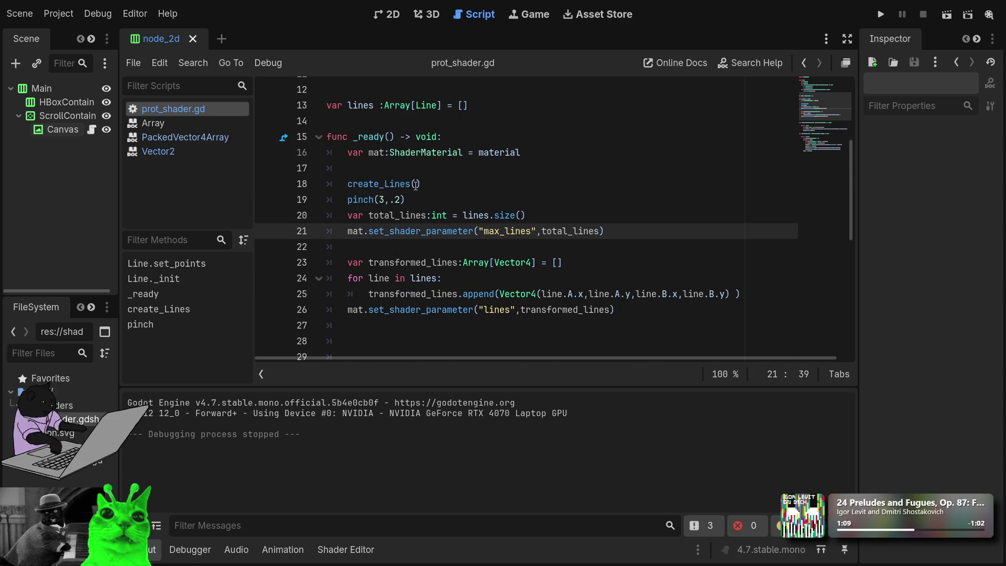
left_click(416, 184)
- Change the call to create_Lines(6), run the project to preview, then stop it
type("6")
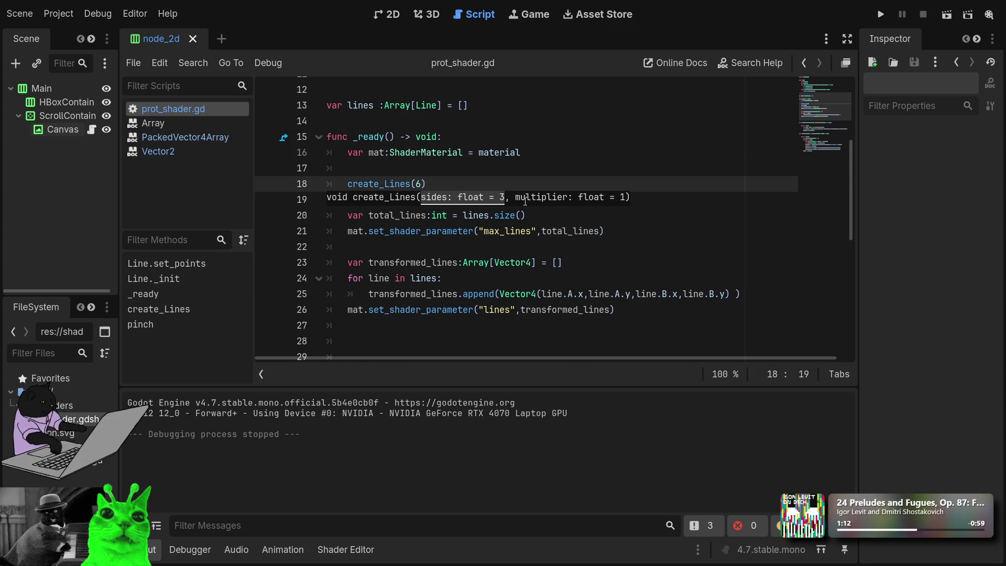
left_click(881, 14)
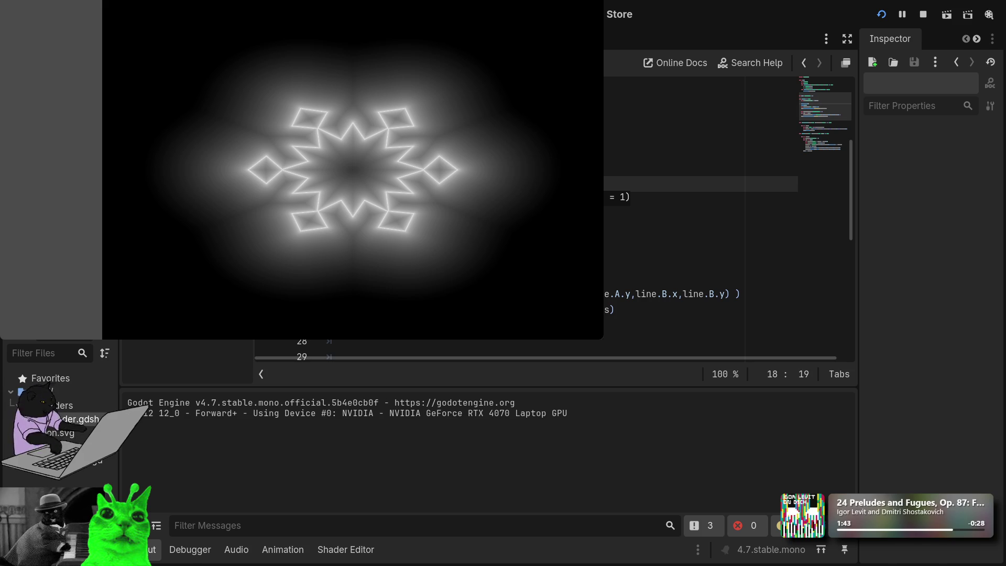
key("F8")
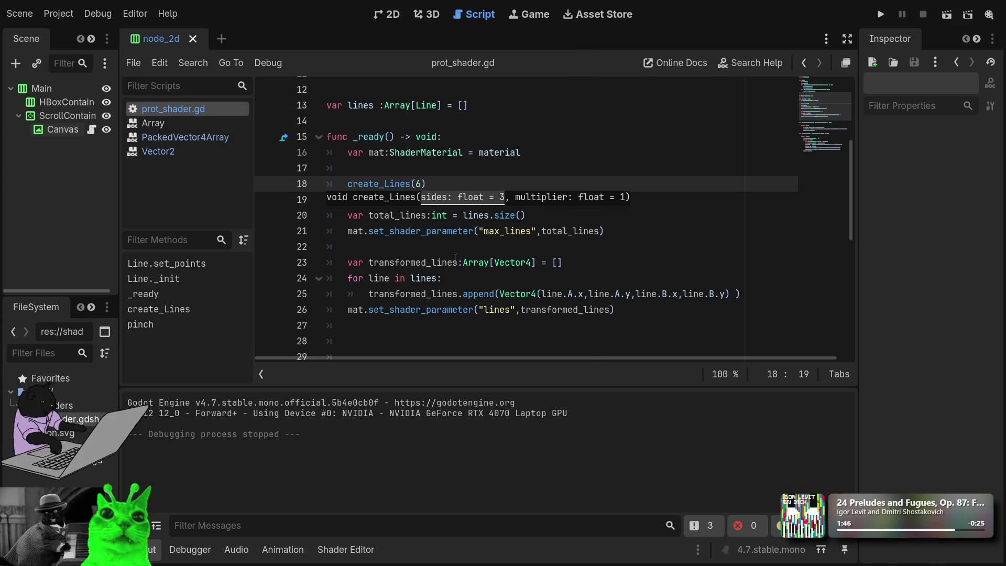
- Place the caret before the pinch magnitude in the pinch(3,.2) call
scroll(523, 278, "down", 2)
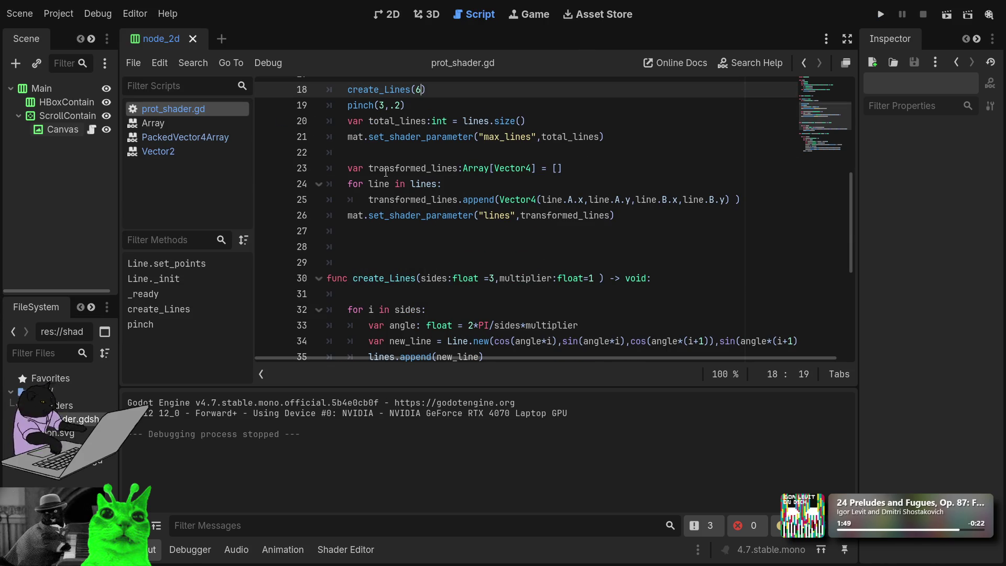
scroll(386, 172, "down", 4)
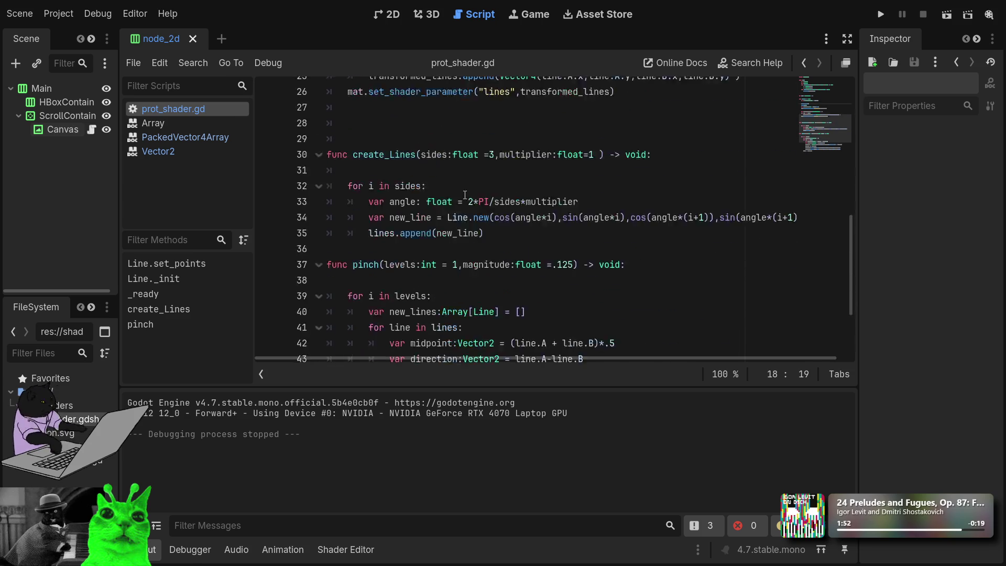
scroll(464, 194, "up", 10)
scroll(460, 287, "down", 1)
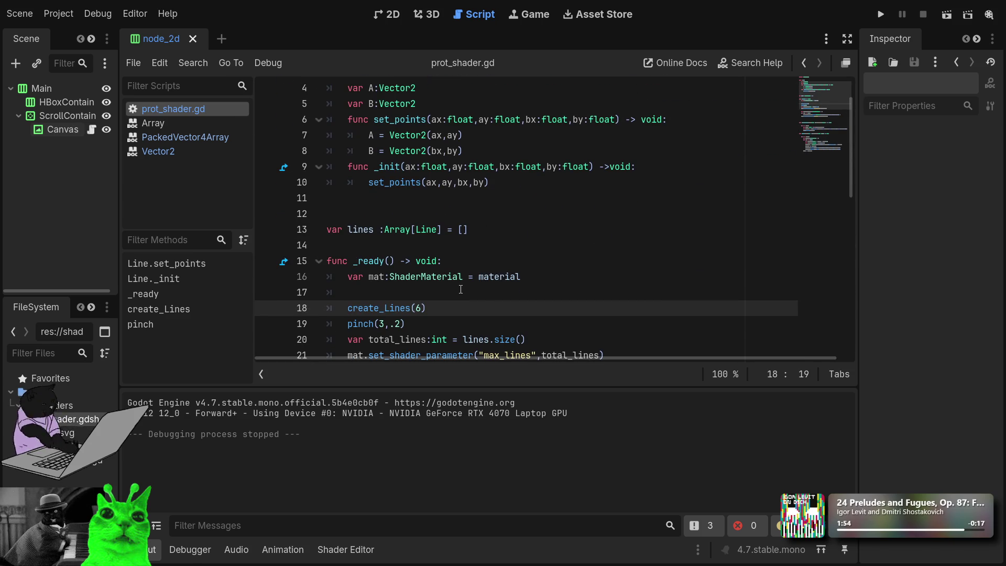
left_click(390, 324)
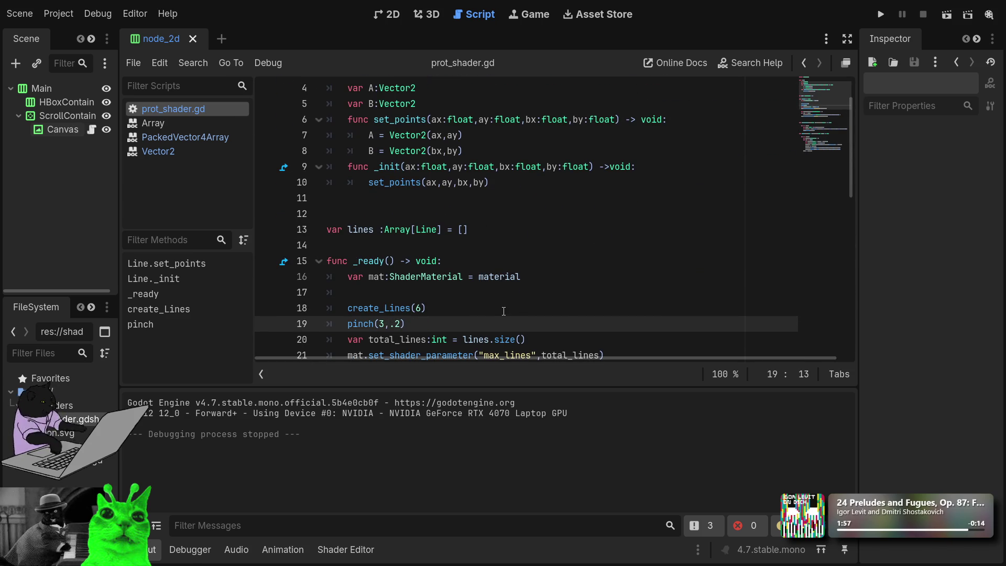
- Test pinch(3,-.2), then create_Lines(7) with pinch(2,-.2), running the project each time
type("-")
left_click(880, 14)
double_click(418, 309)
type("7")
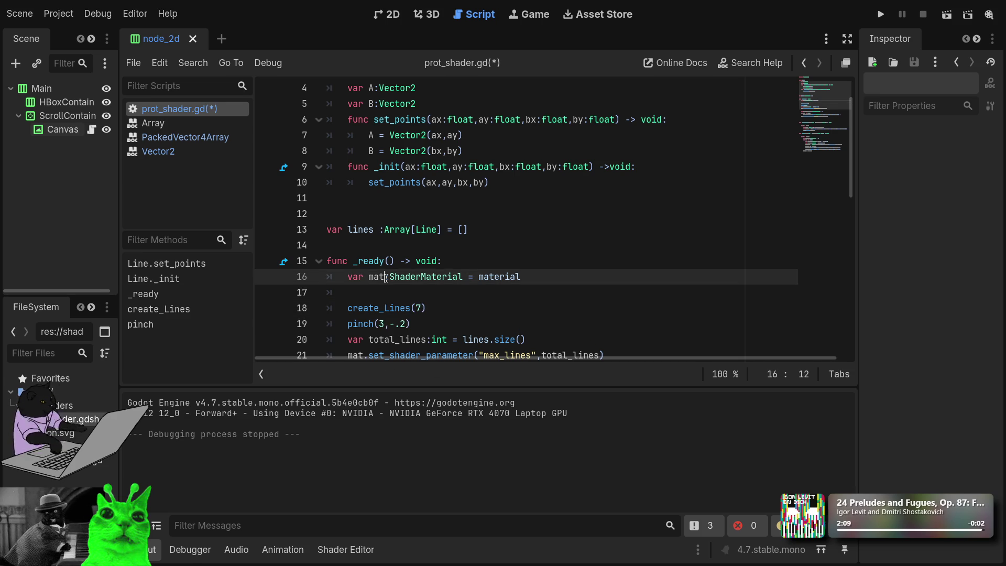
double_click(381, 323)
type("2")
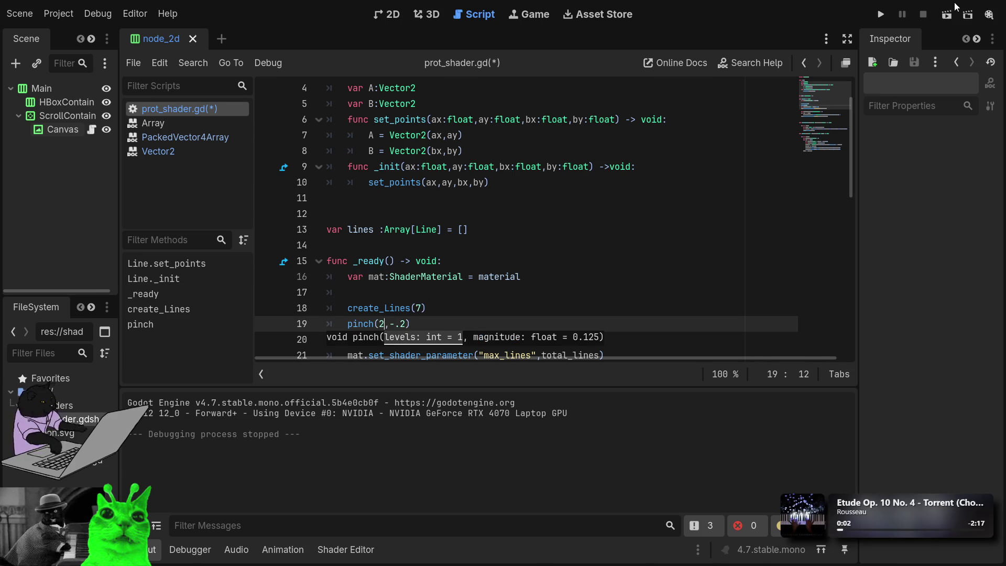
left_click(882, 14)
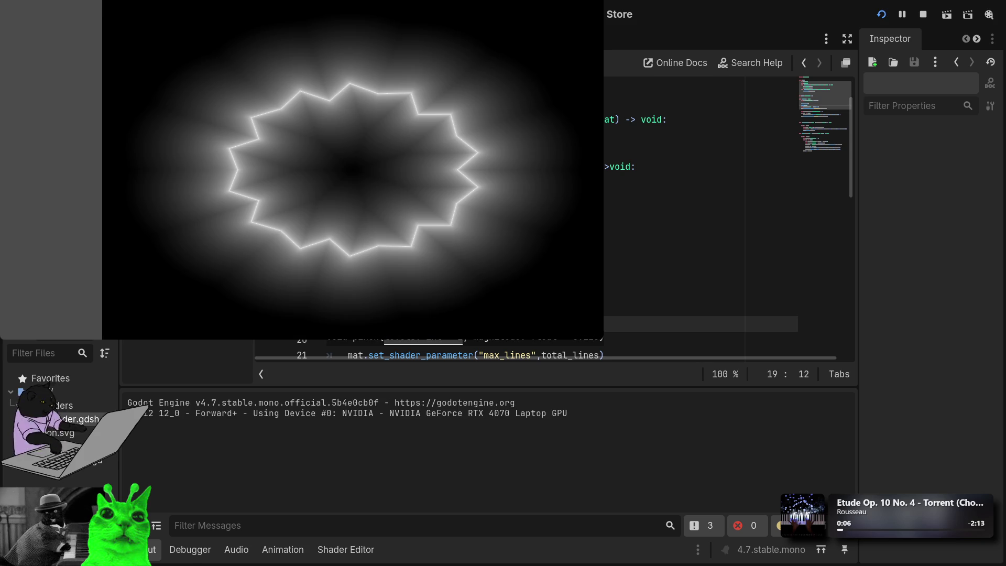
key("F8")
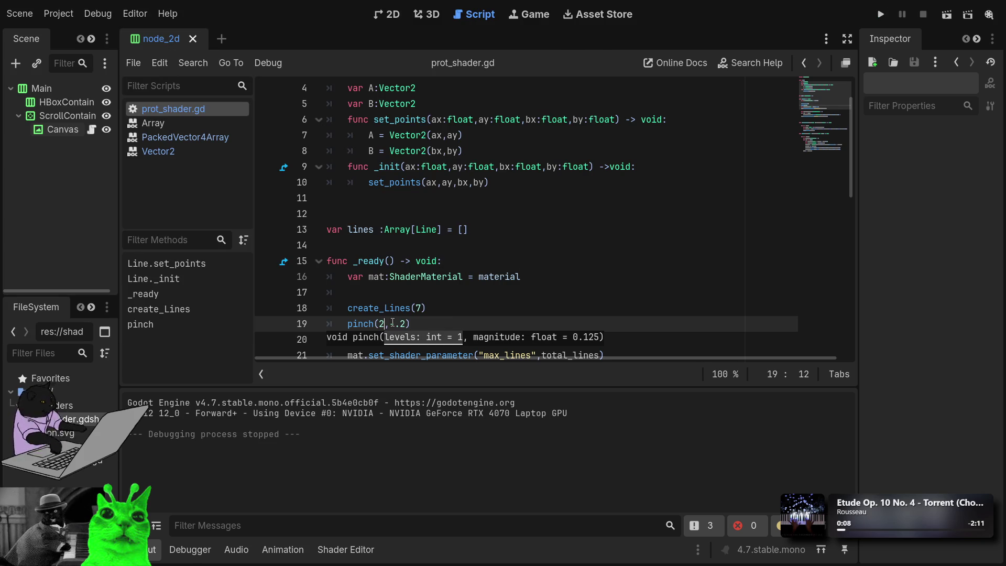
- Change the pinch to pinch(0,-.2), preview the plain heptagon outline, and stop the game
key("BackSpace")
type("0")
key("Right")
type("-")
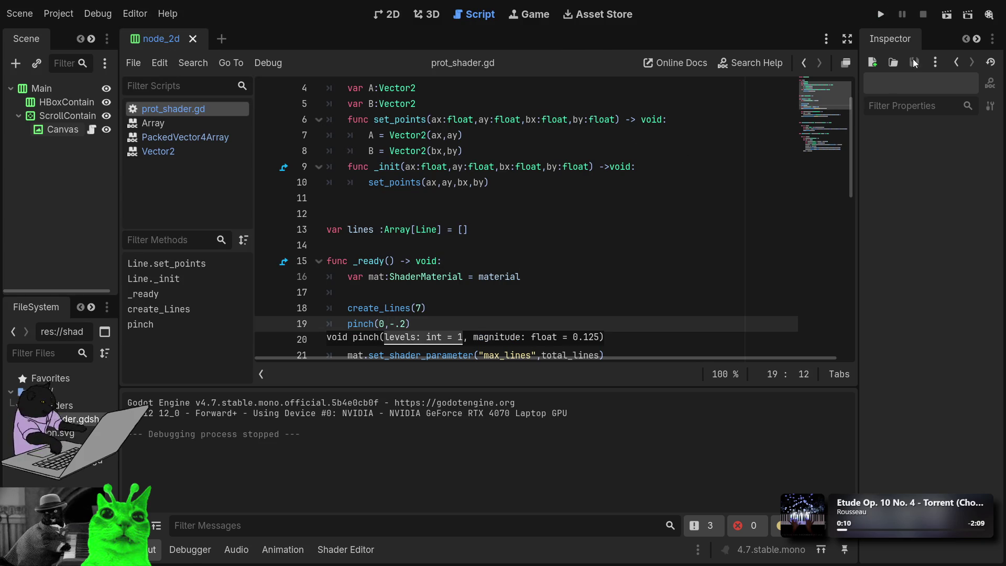
left_click(880, 14)
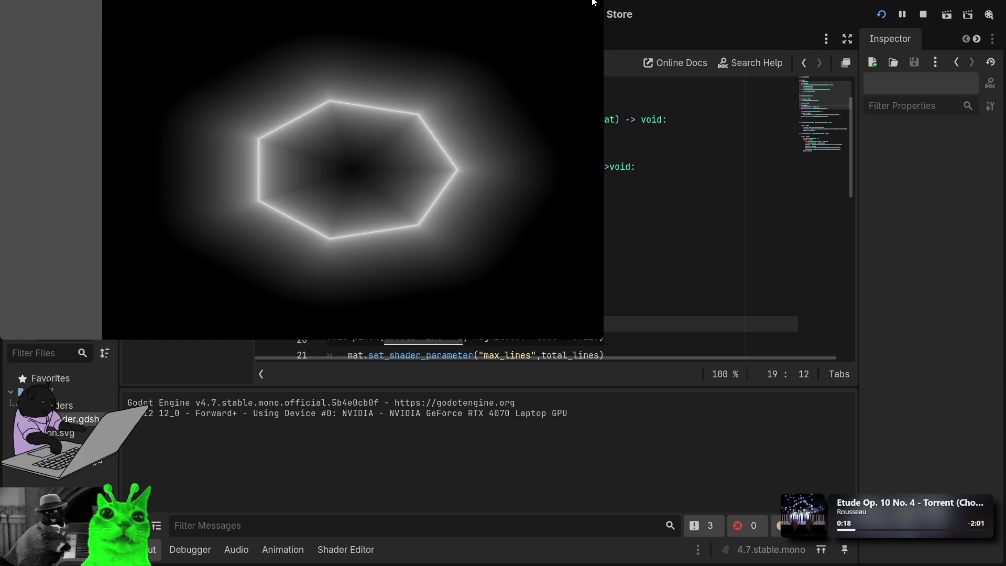
key("alt+Tab")
key("F8")
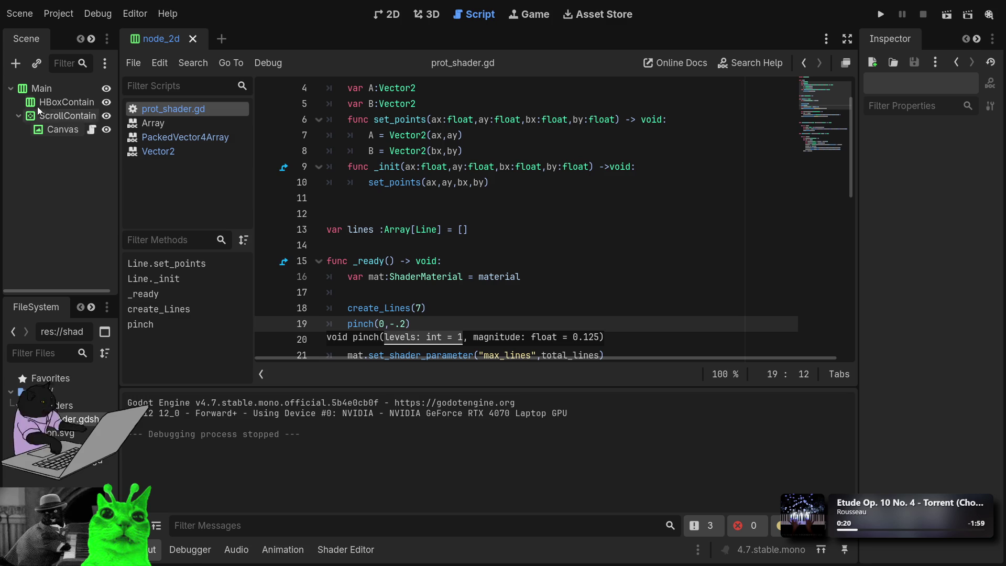
left_click(69, 128)
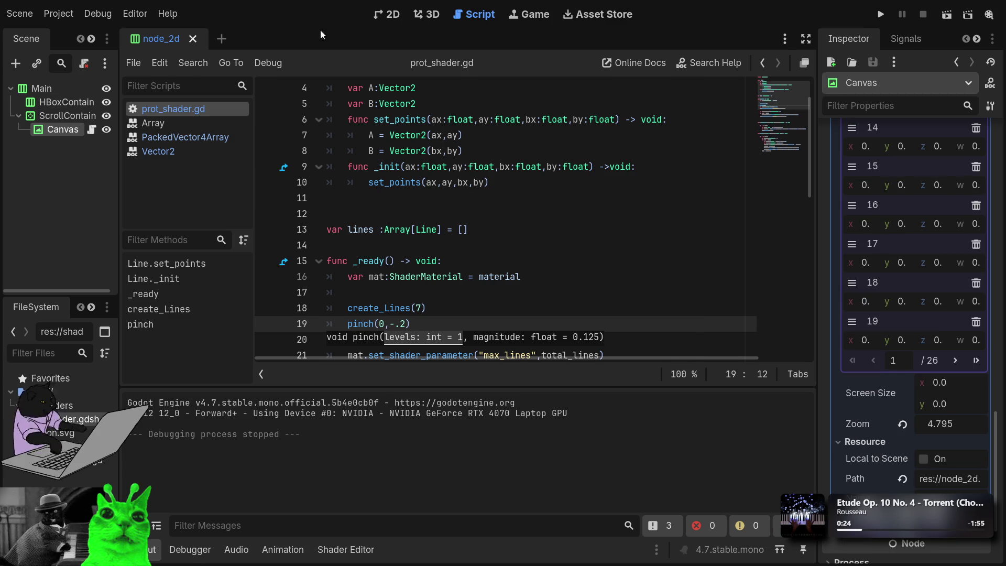
- Switch to the 2D view, collapse the Canvas Material section and expand Layout
left_click(392, 15)
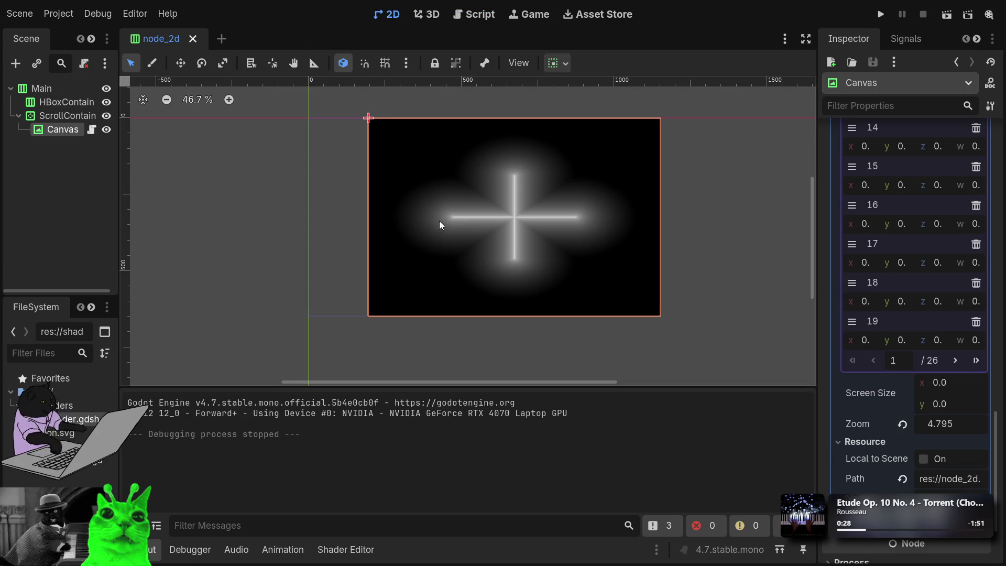
scroll(938, 192, "up", 15)
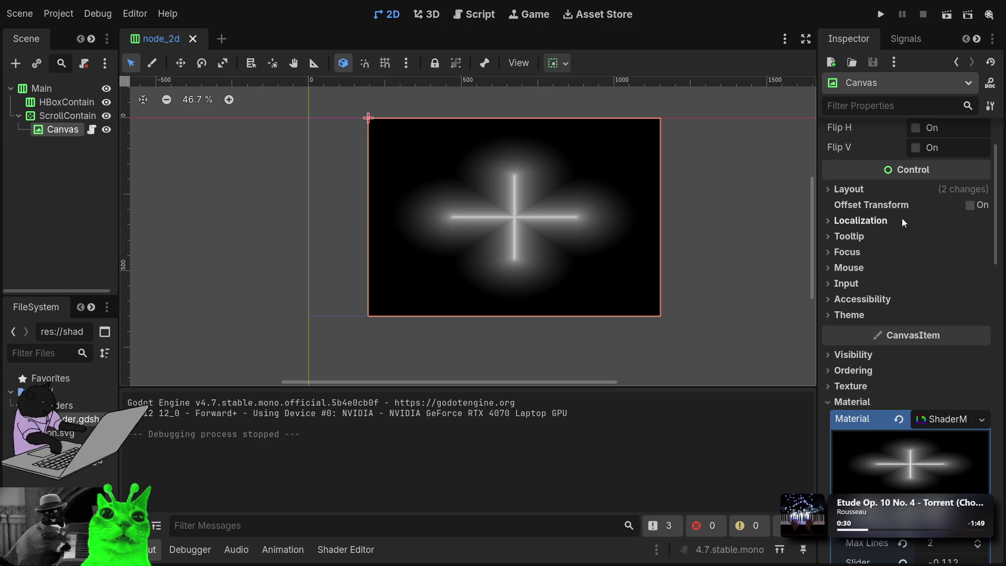
left_click(839, 401)
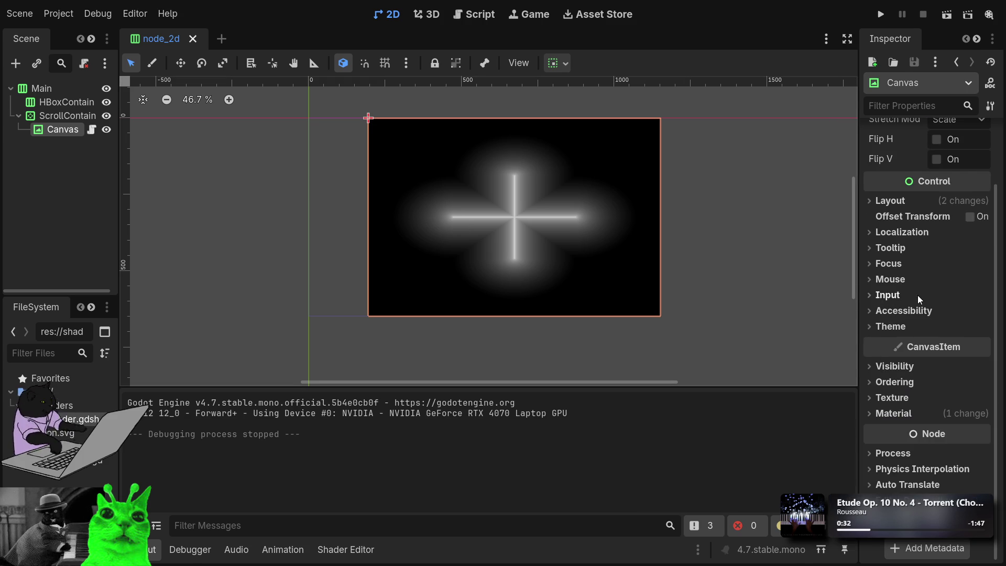
left_click(868, 201)
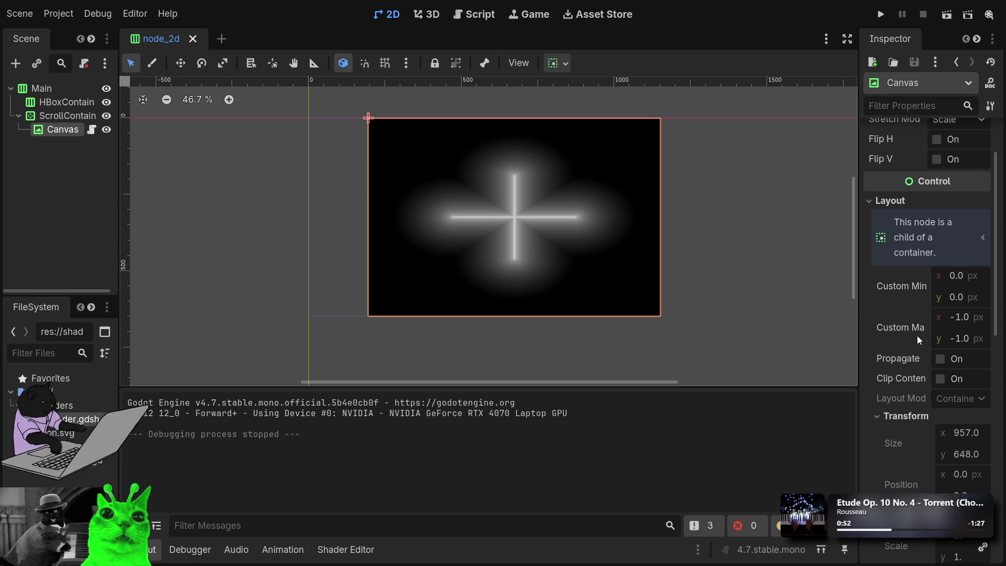
- Set the Canvas Custom Maximum Size x and y to 800
left_click(957, 317)
type("88")
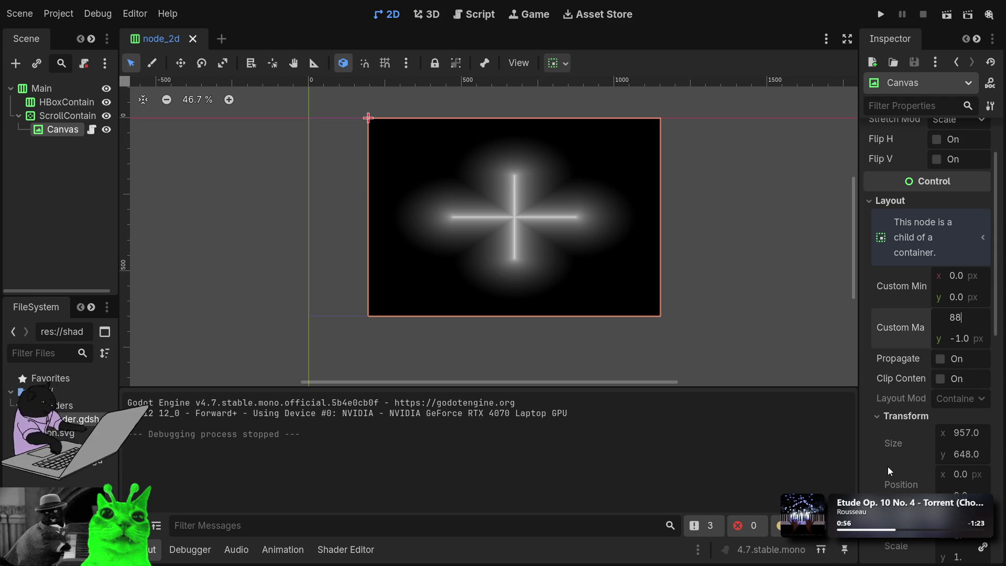
key("BackSpace")
key("BackSpace")
type("800")
key("Return")
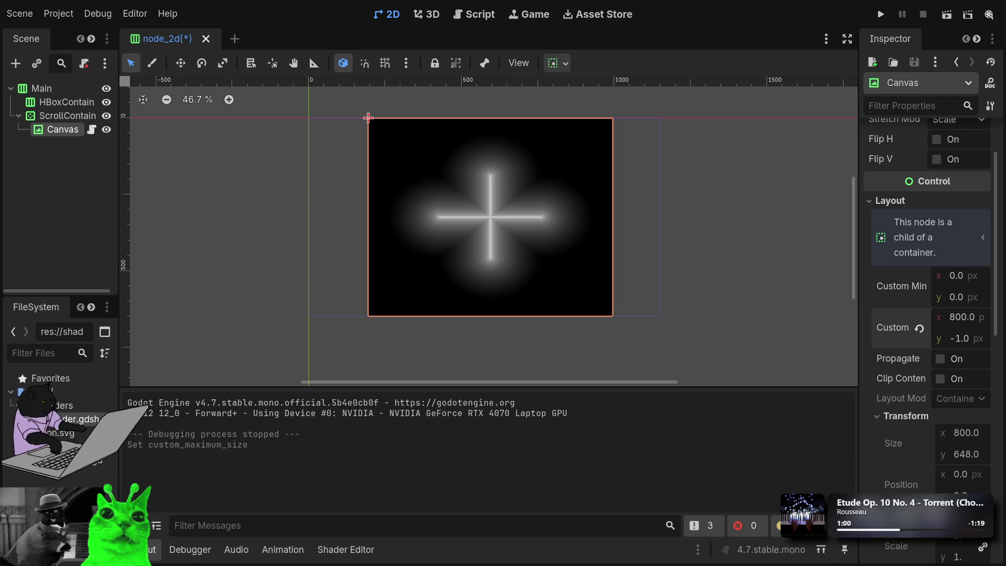
left_click(959, 339)
type("800")
key("Return")
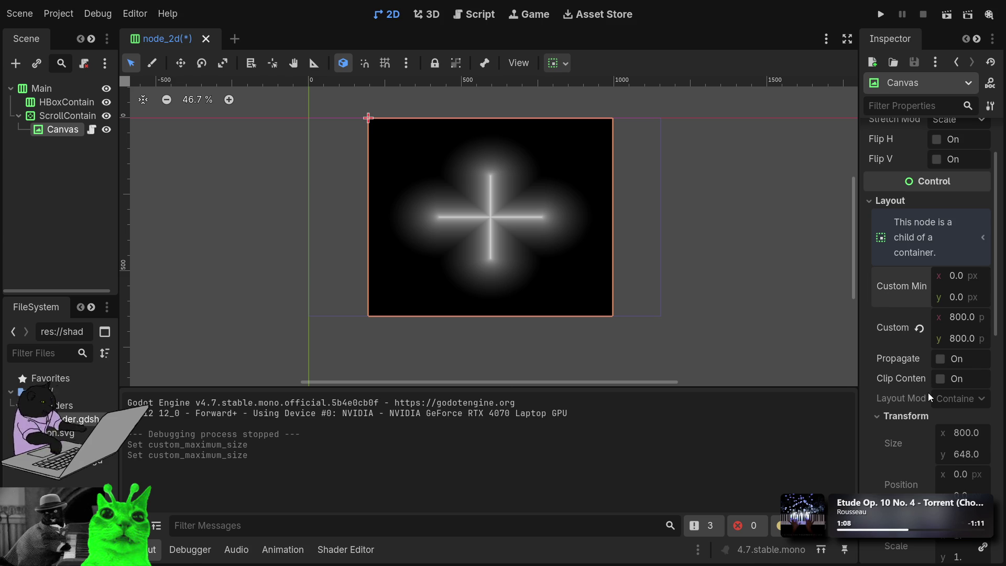
scroll(941, 324, "down", 1)
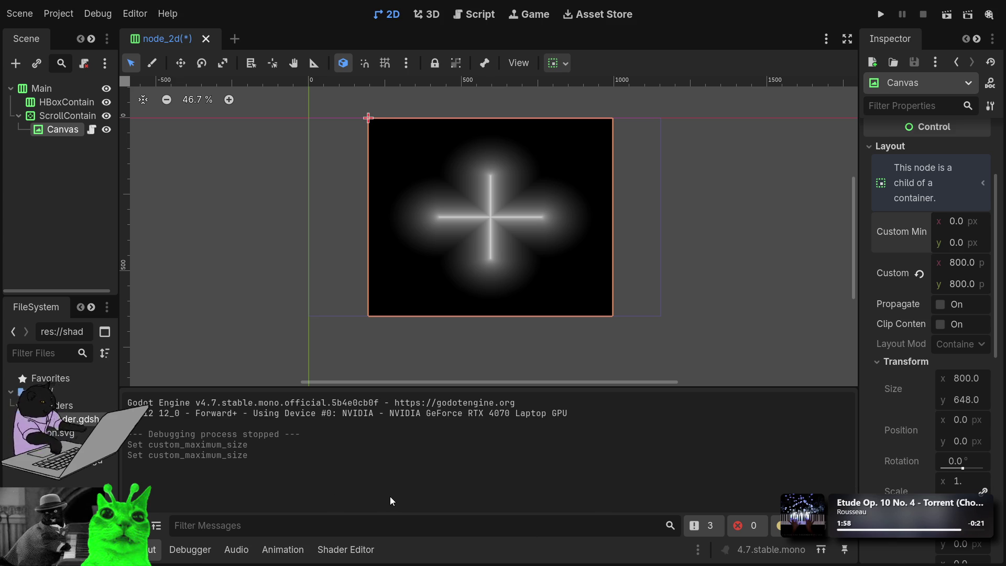
- Insert an AspectRatioContainer between ScrollContainer and Canvas, and revert Canvas's Custom Maximum Size
key("ctrl+a")
key("Return")
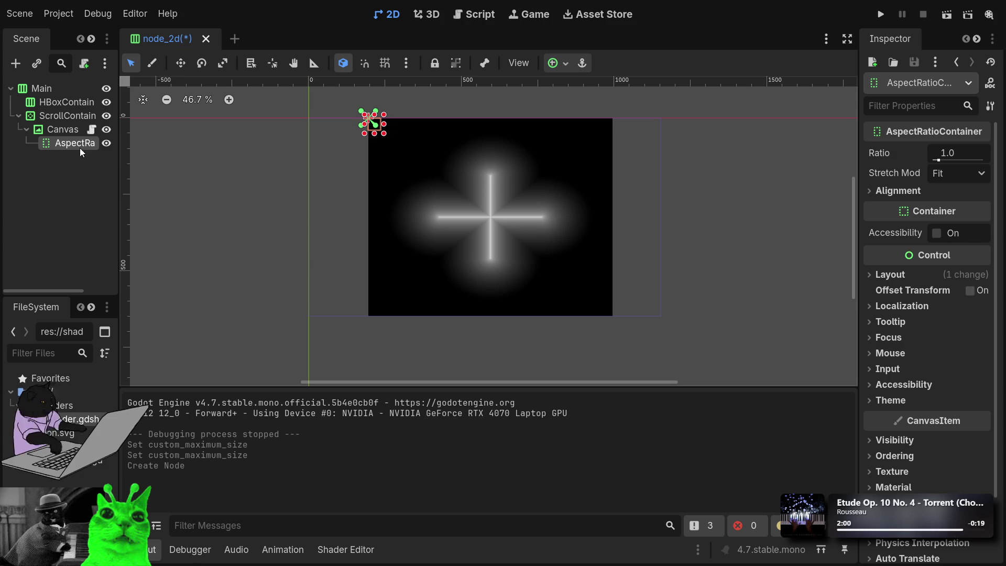
mouse_move(67, 143)
left_mouse_down()
mouse_move(69, 123)
mouse_move(52, 125)
mouse_move(64, 148)
mouse_move(64, 130)
left_mouse_up()
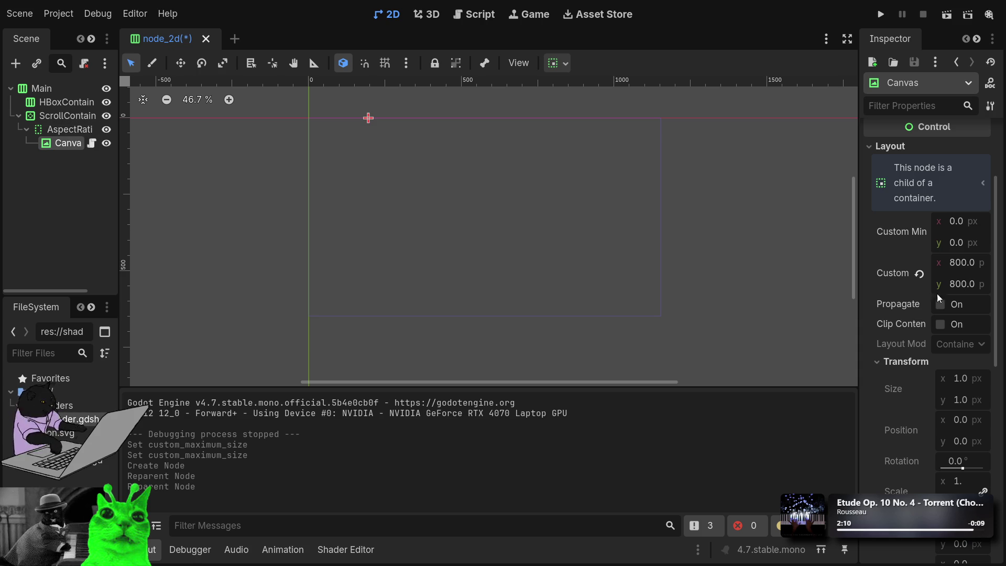
left_click(920, 273)
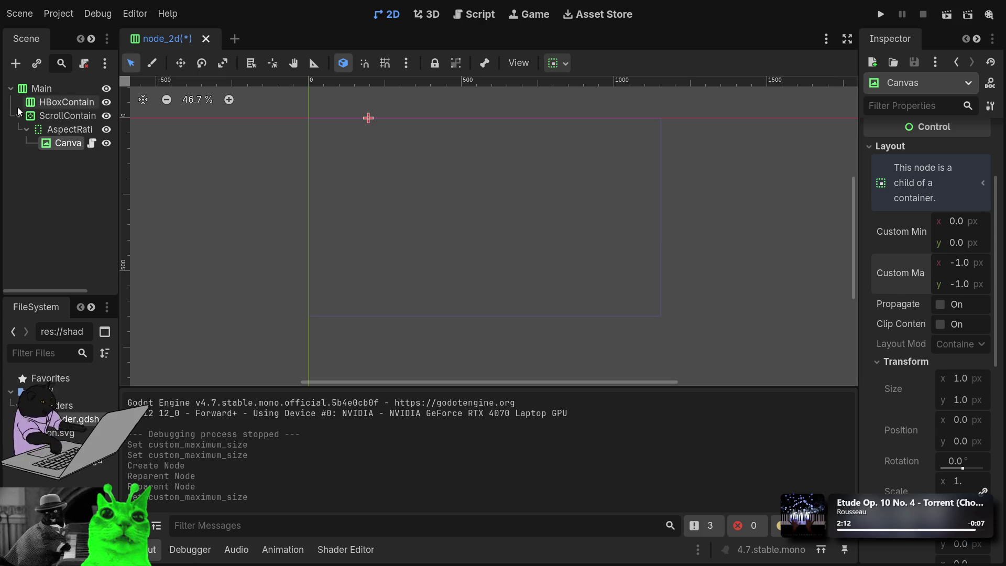
left_click(68, 132)
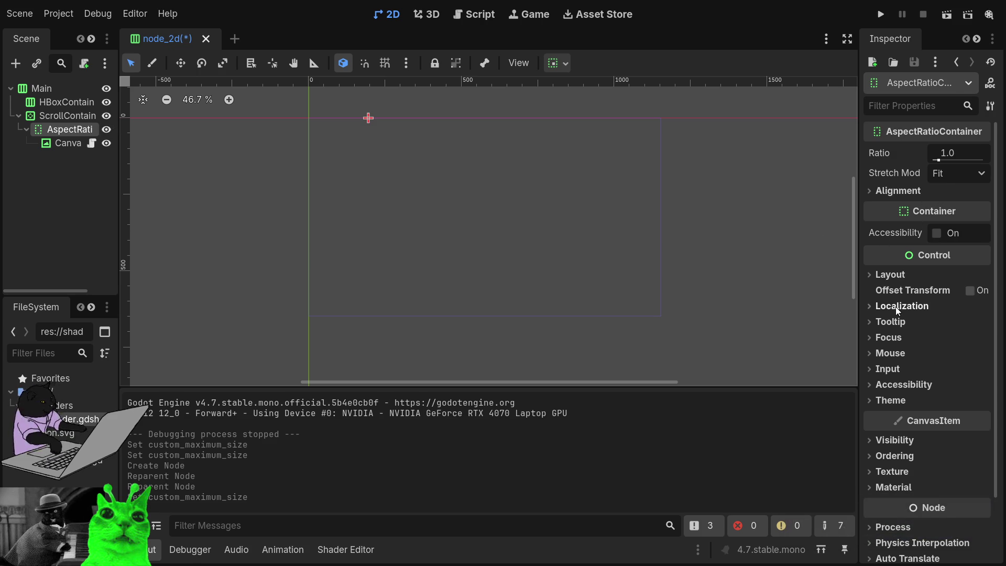
- Check Expand for Horizontal and Vertical in the AspectRatioContainer's Container Sizing, giving a 648 × 648 Canvas
left_click(884, 275)
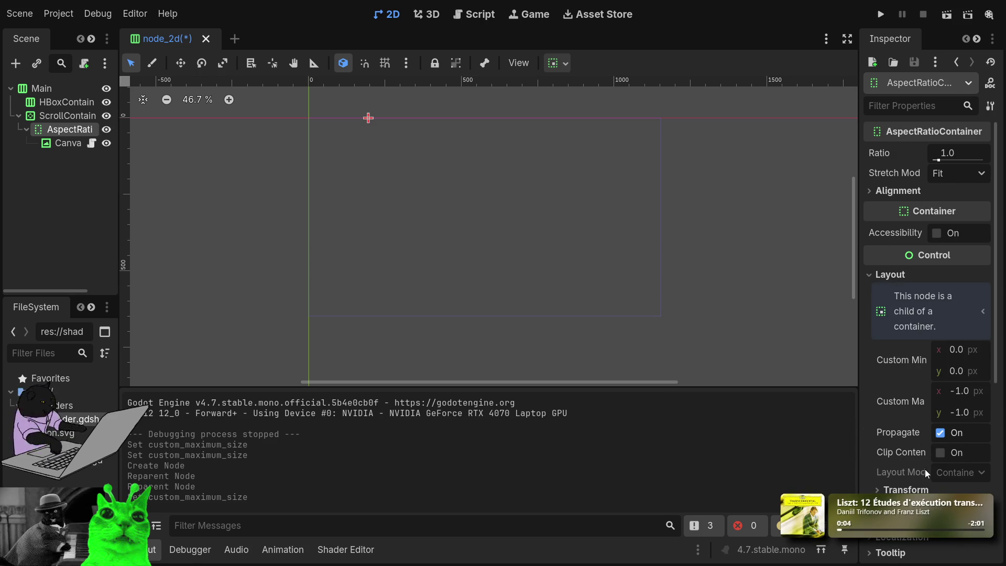
scroll(926, 469, "down", 2)
left_click(889, 450)
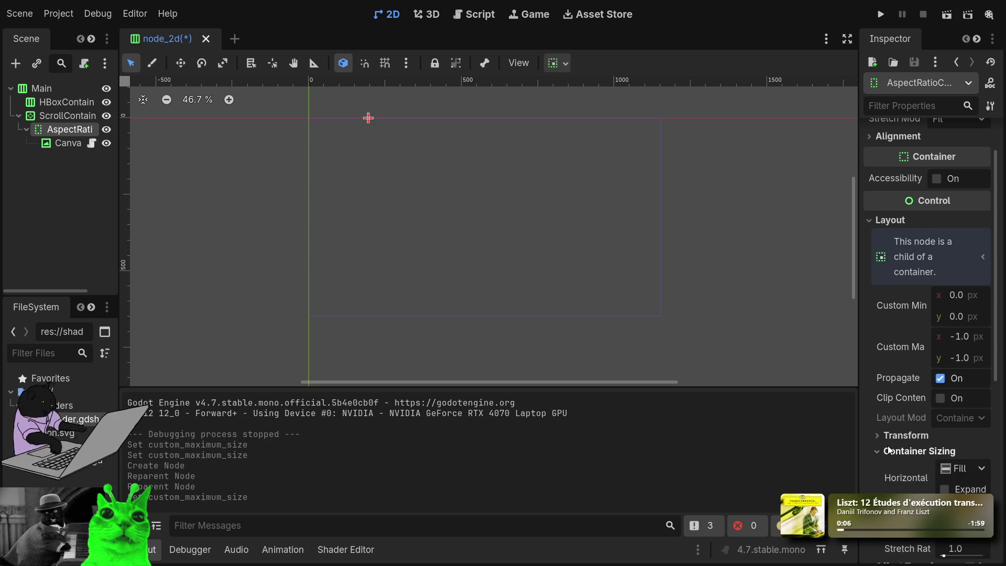
scroll(931, 453, "down", 2)
left_click(945, 435)
left_click(944, 475)
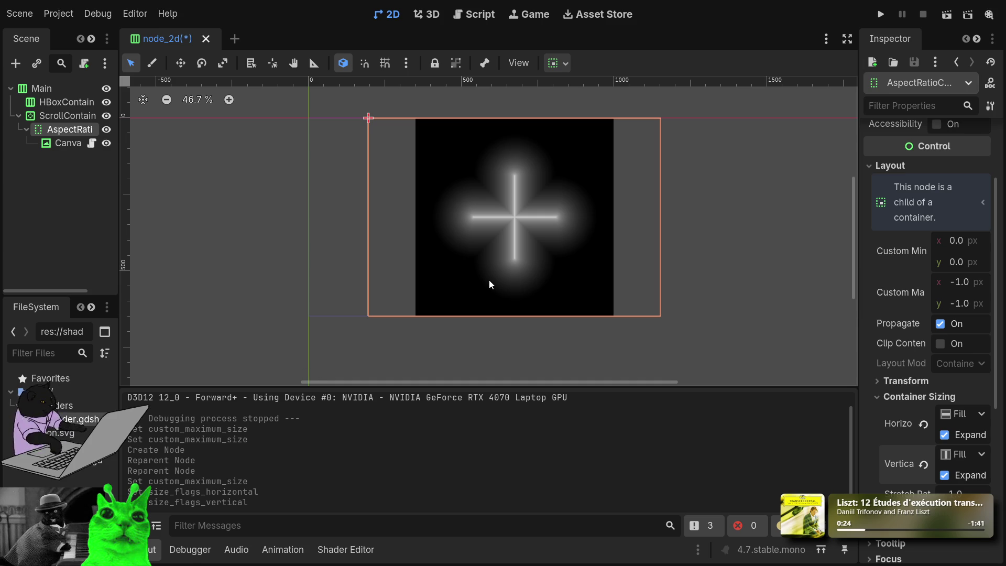
left_click(49, 143)
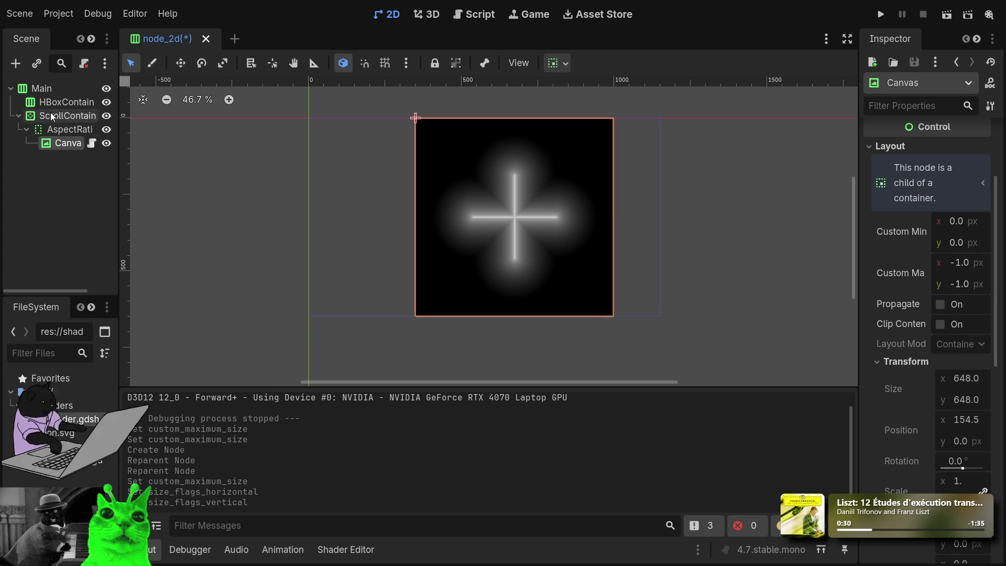
left_click(46, 102)
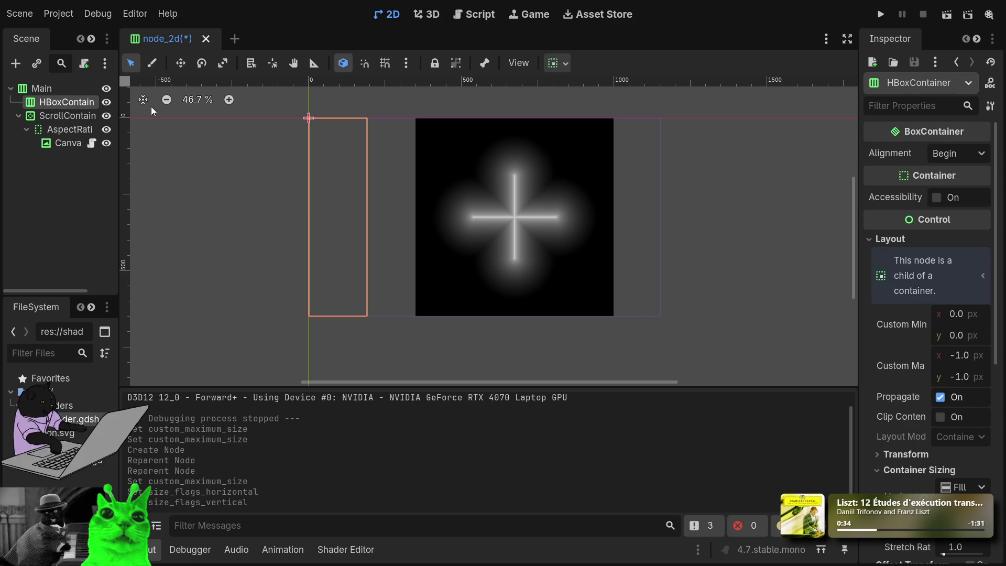
- Rename HBoxContainer to 'Menu' with F2, then add a new plain Node
key("F2")
type("Menu")
key("Return")
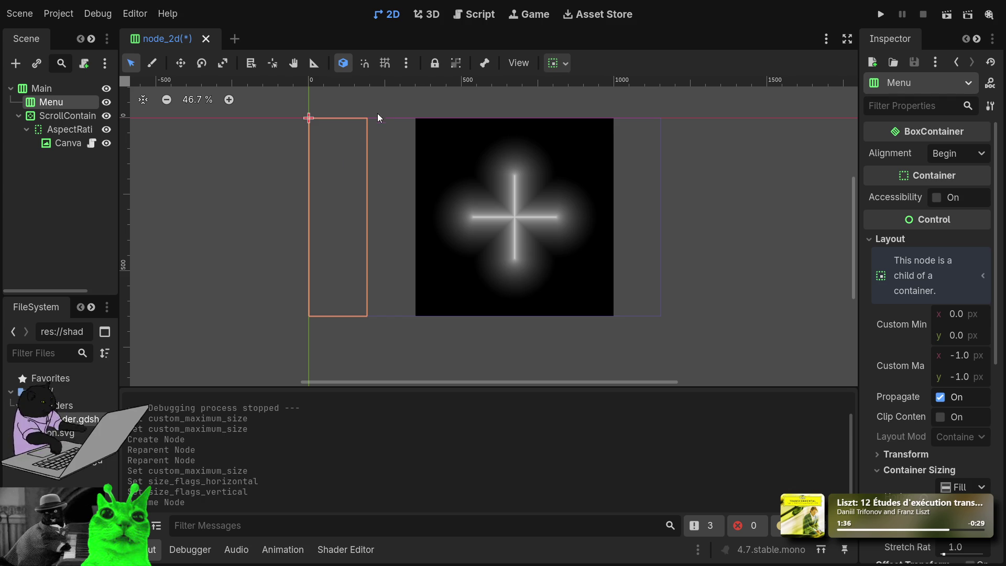
key("ctrl+a")
key("Return")
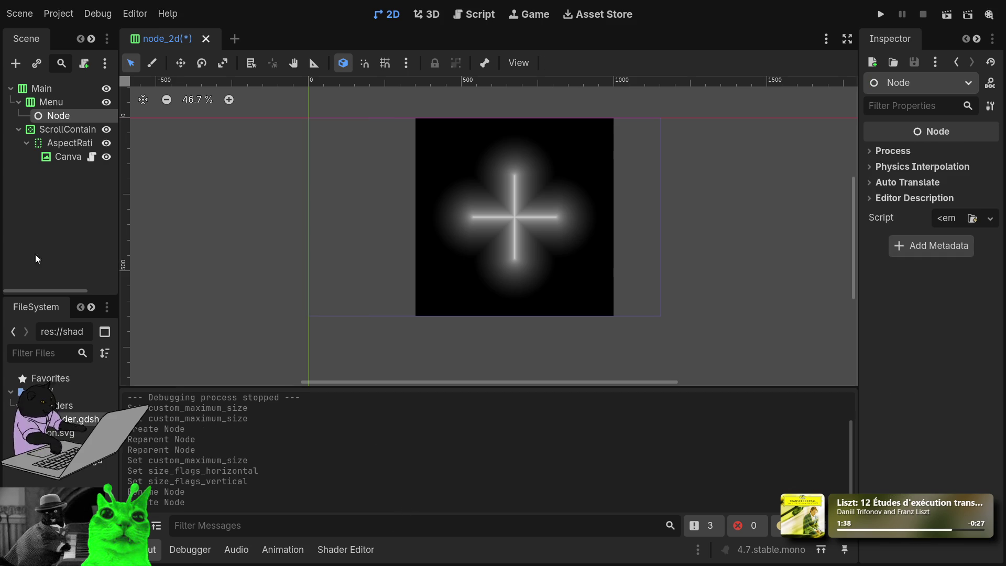
- Drag the new Node under Main above Menu and rename it 'Main Control'
left_click_drag(54, 116, 52, 96)
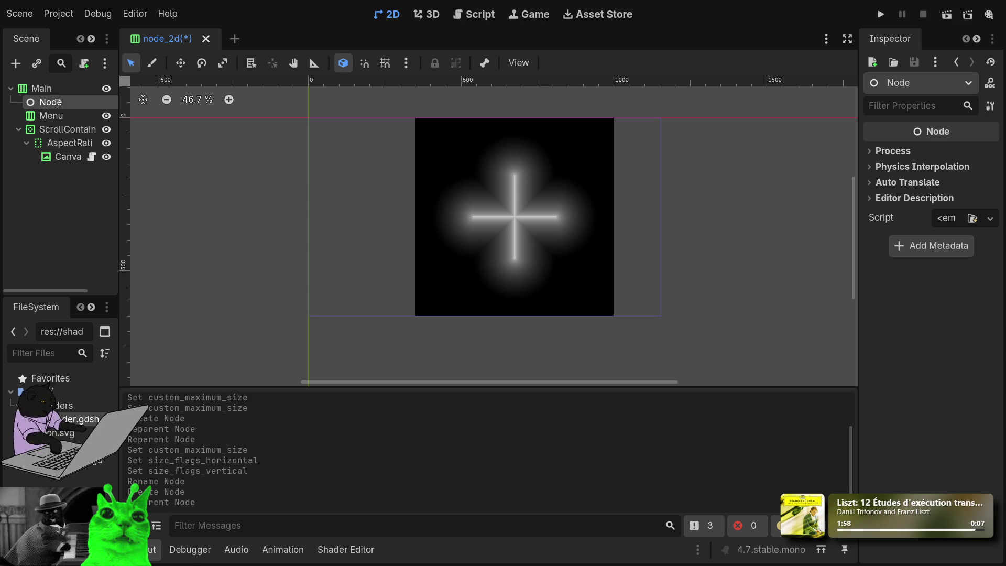
double_click(51, 102)
type("Main Control")
key("Return")
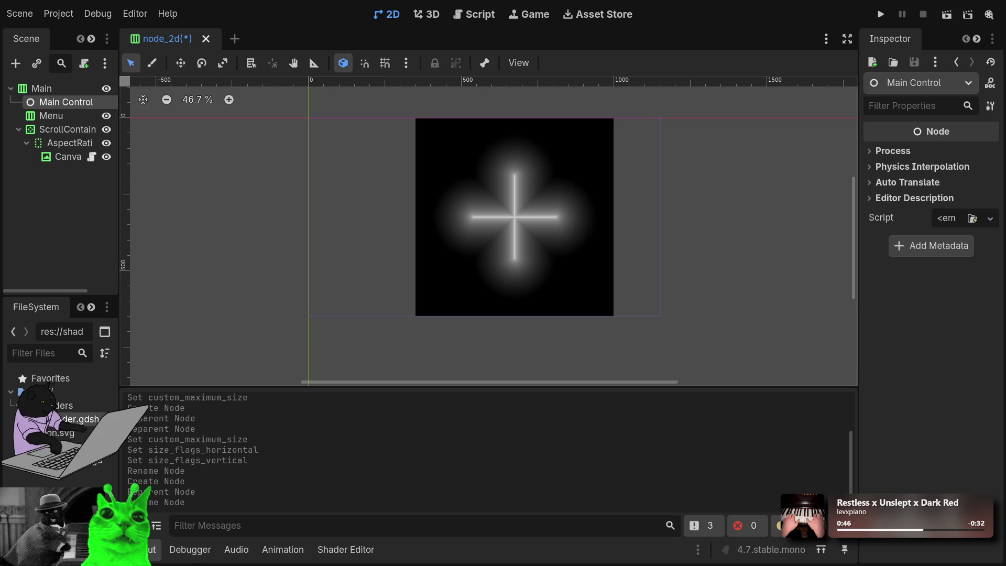
- In prot_shader.gd, change create_Lines(7) to create_Lines(6)
left_click(92, 157)
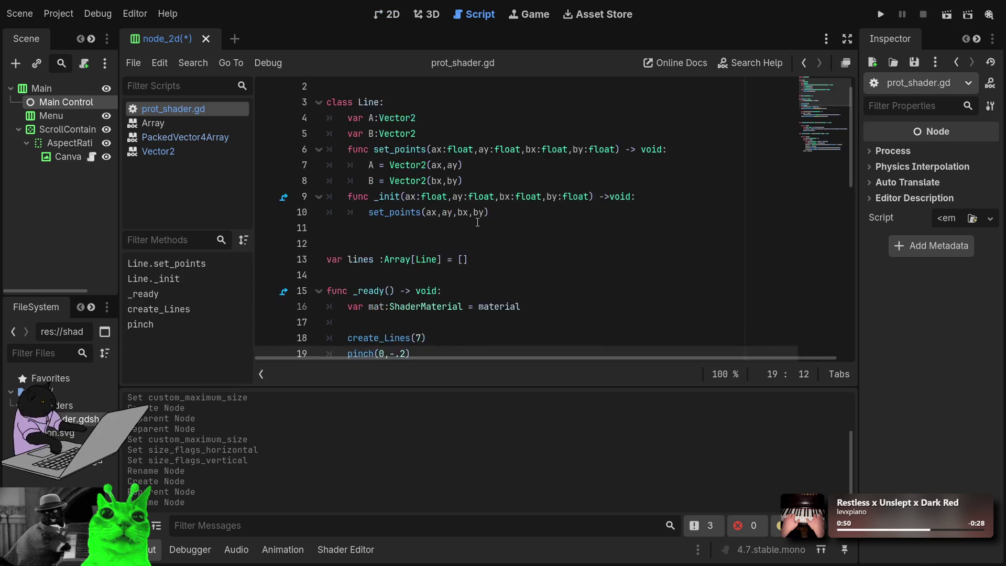
double_click(418, 213)
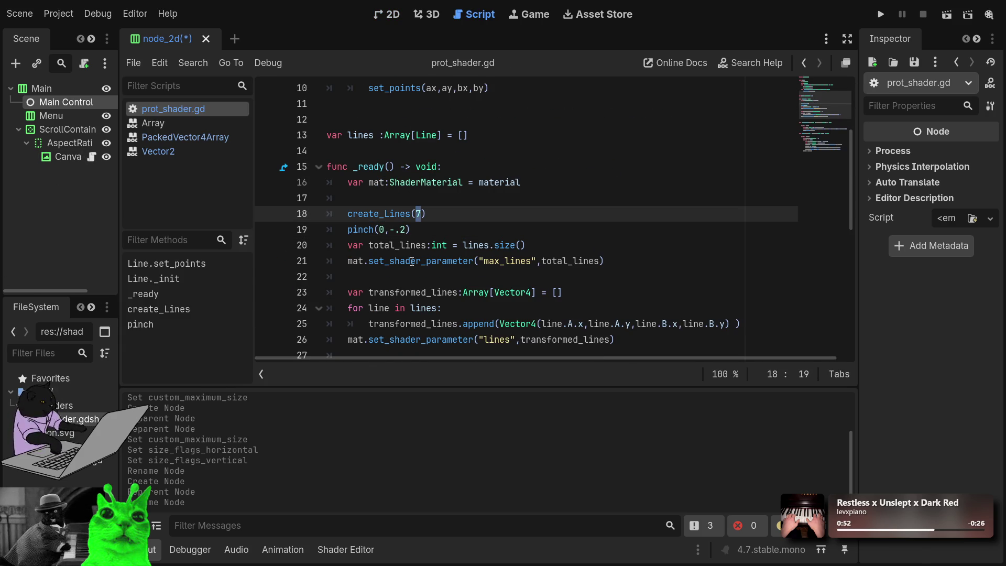
type("6")
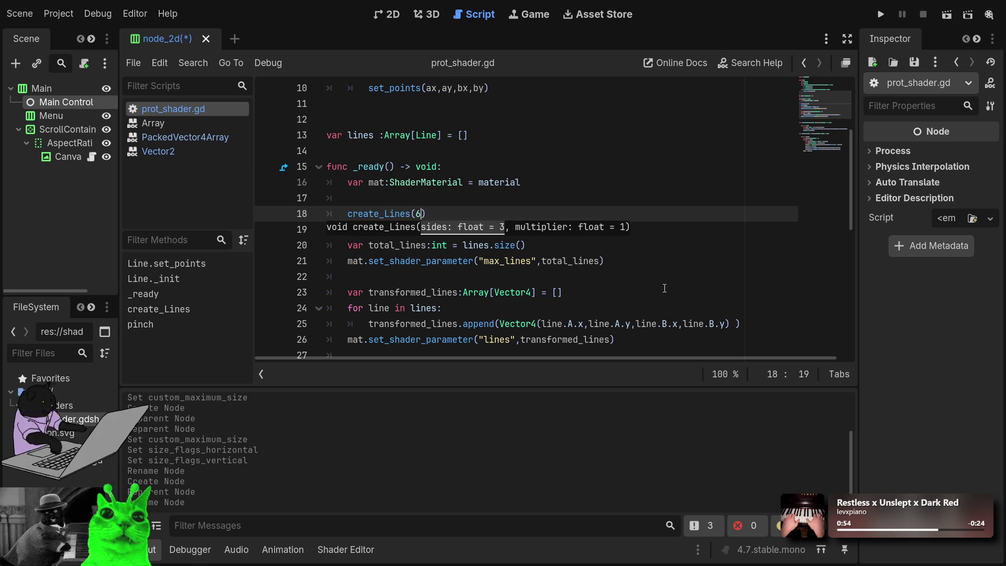
key("Up")
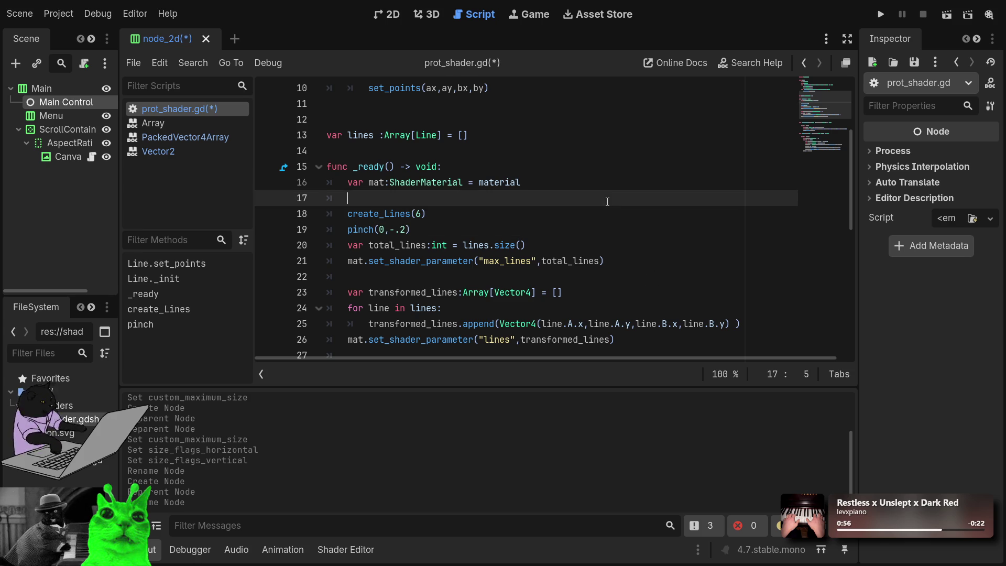
- Run the project to check the hexagon, stop it, and return to the pinch(0,-.2) line
left_click(879, 15)
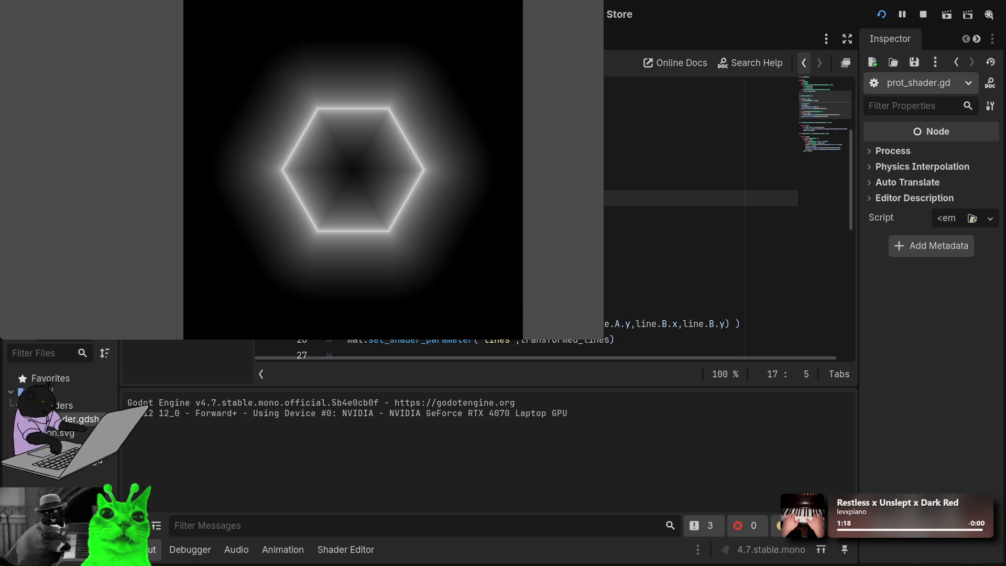
key("F8")
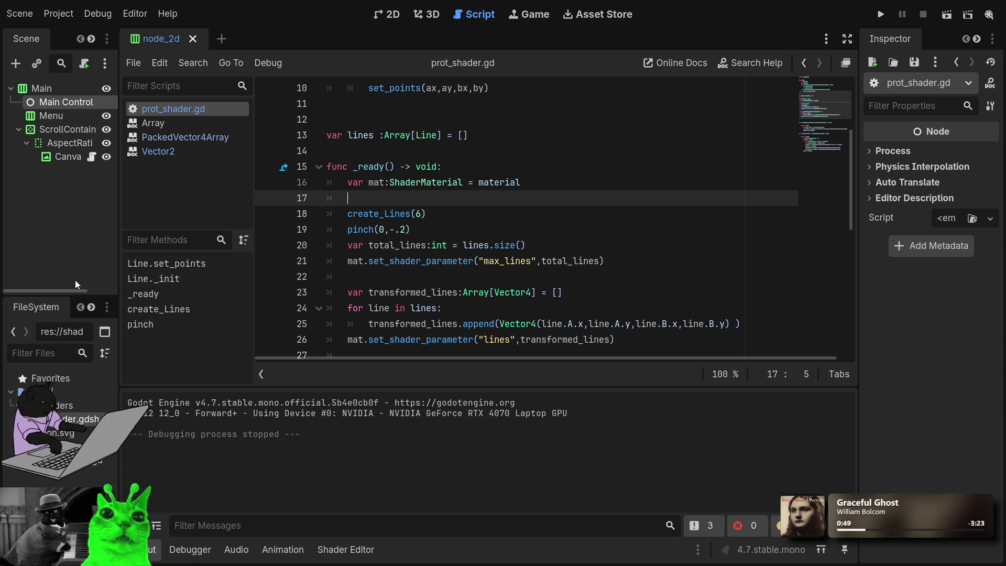
left_click(440, 230)
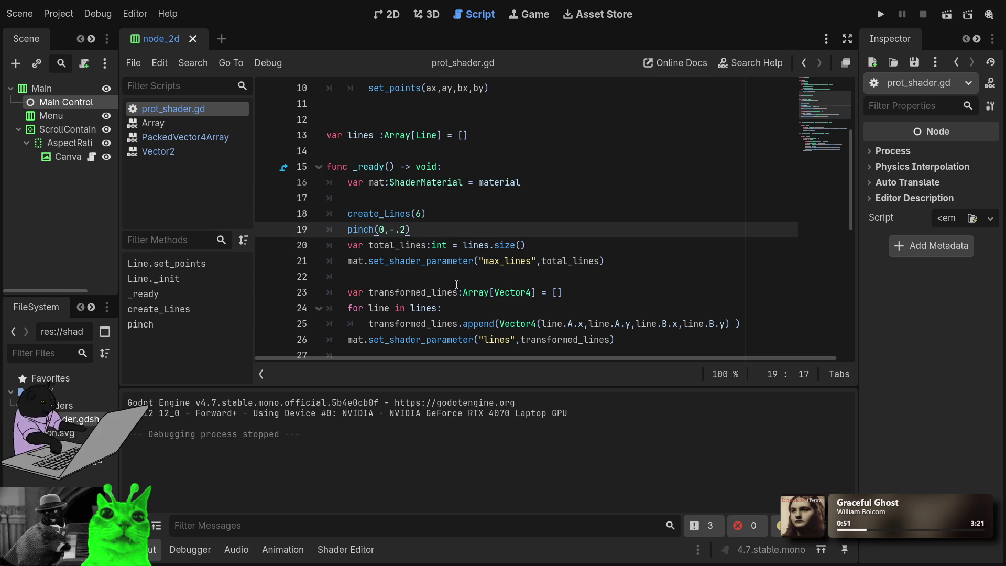
left_click(433, 266)
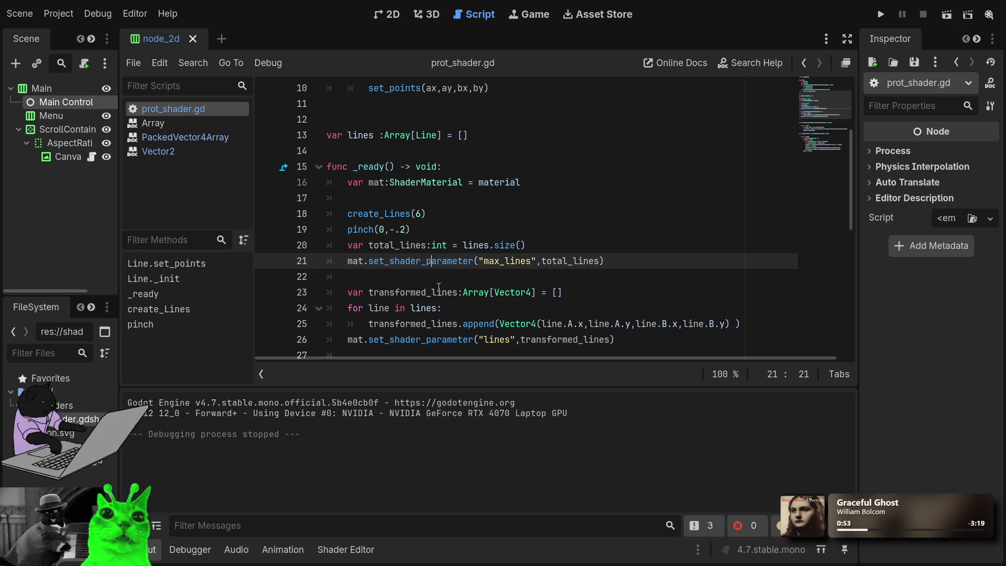
left_click(64, 117)
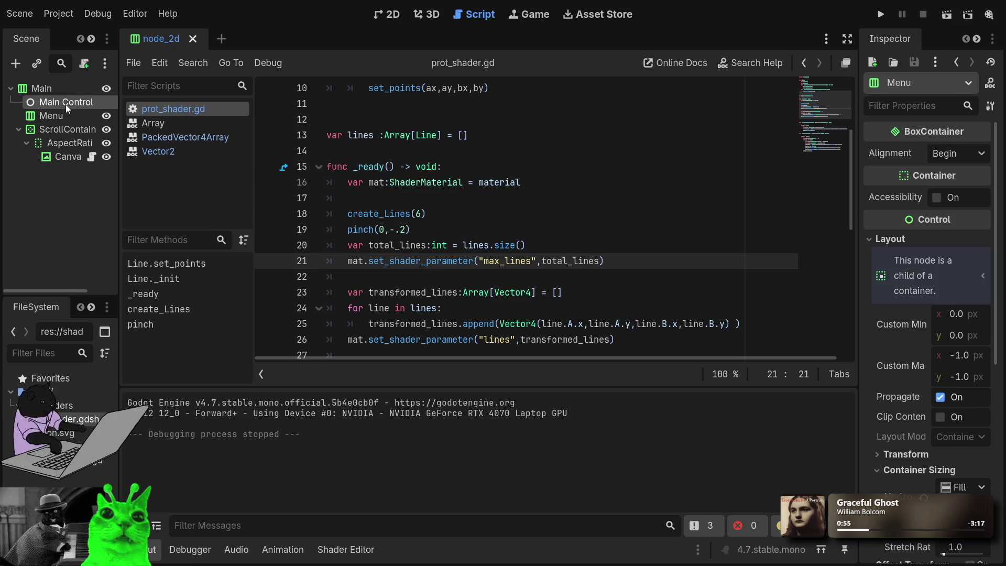
left_click(67, 105)
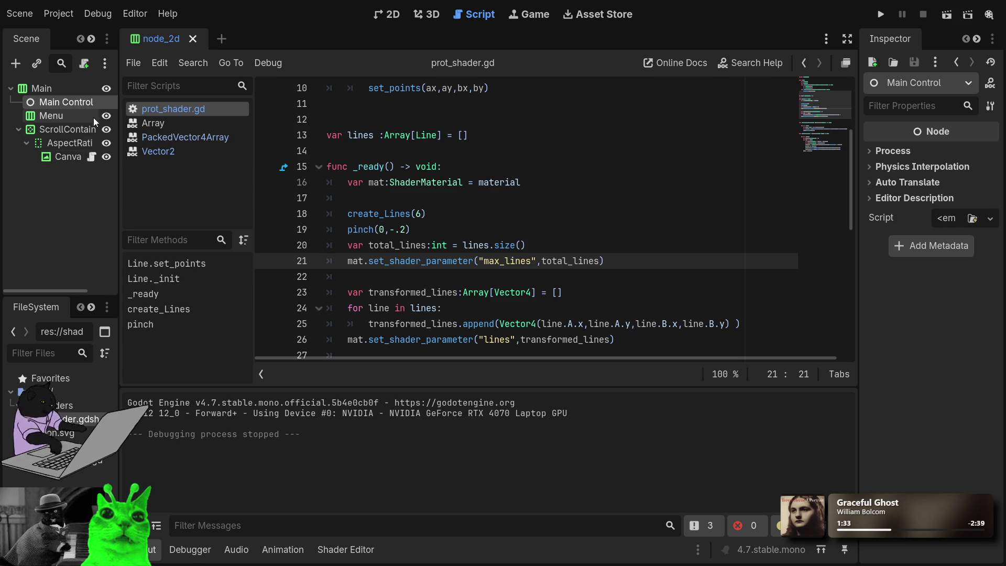
left_click(92, 158)
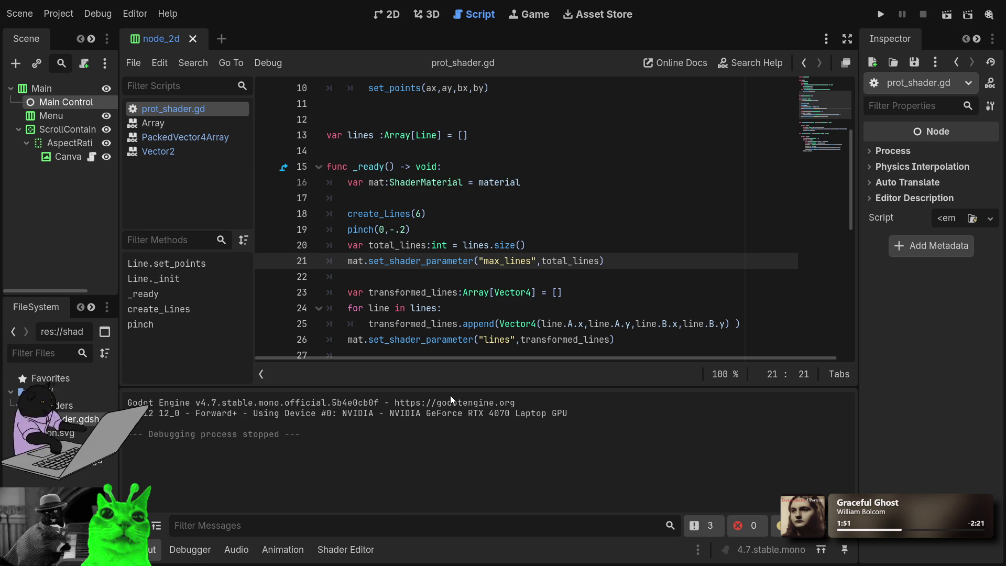
- Select the Canvas node and undo so it no longer carries the prot_shader.gd script
key("ctrl+z")
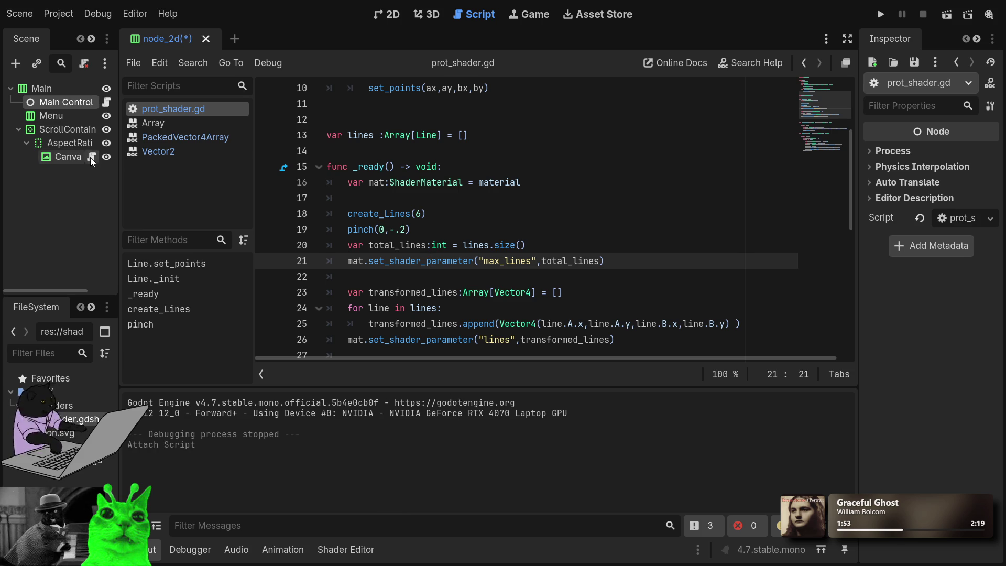
left_click(60, 157)
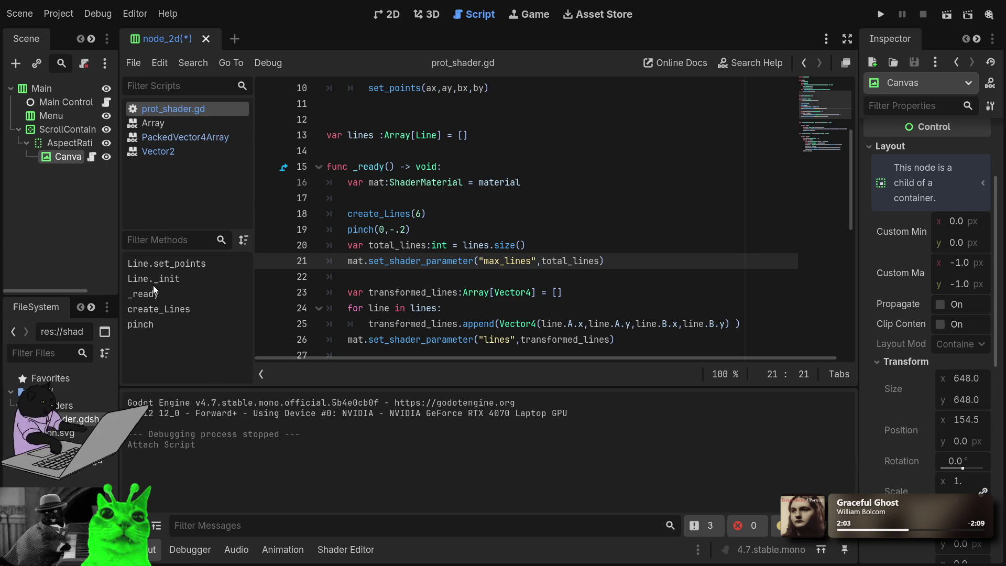
key("ctrl+z")
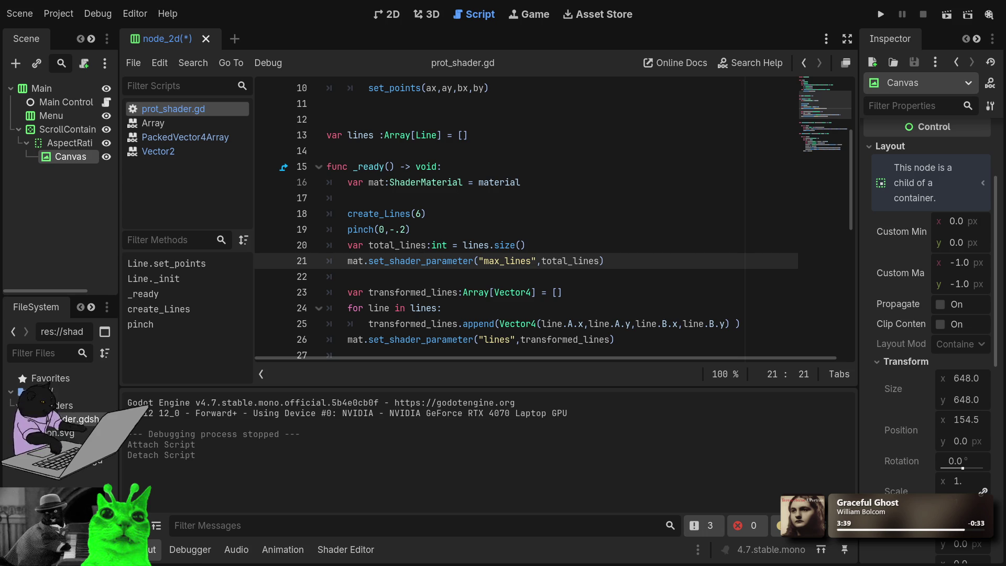
left_click(556, 292)
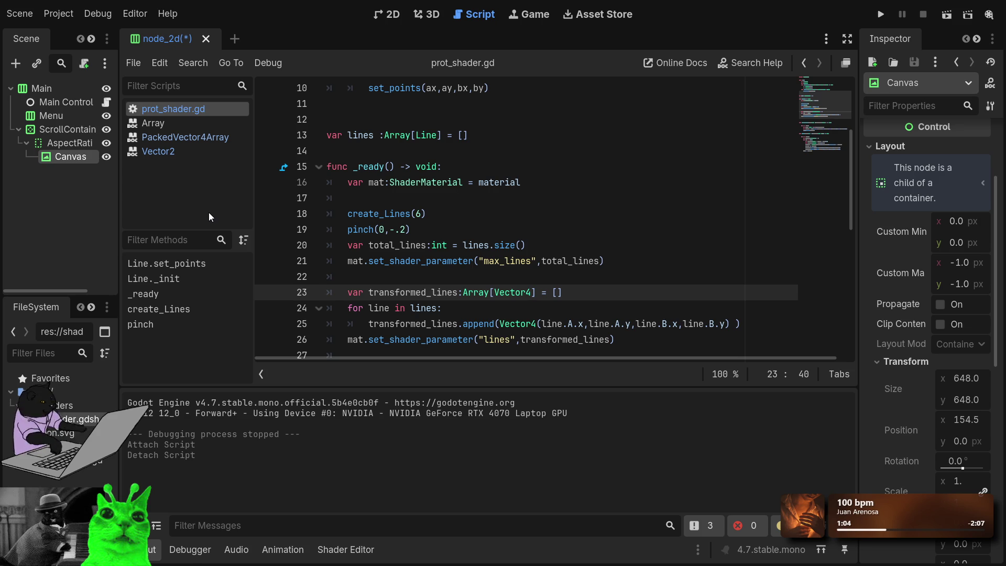
- Select the Main Control node and save the node_2d scene
left_click(91, 107)
scroll(541, 213, "up", 3)
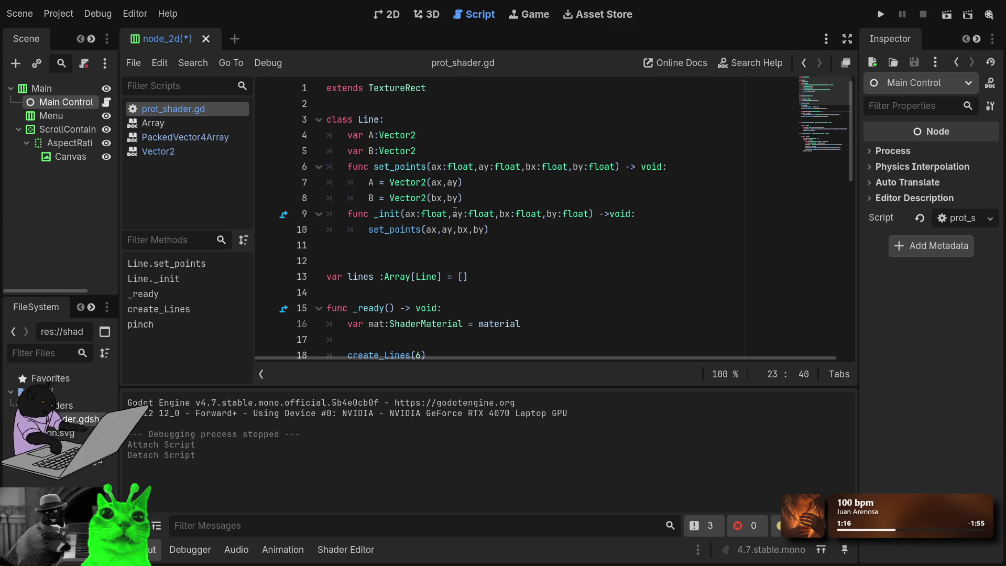
key("ctrl+s")
left_click(397, 88)
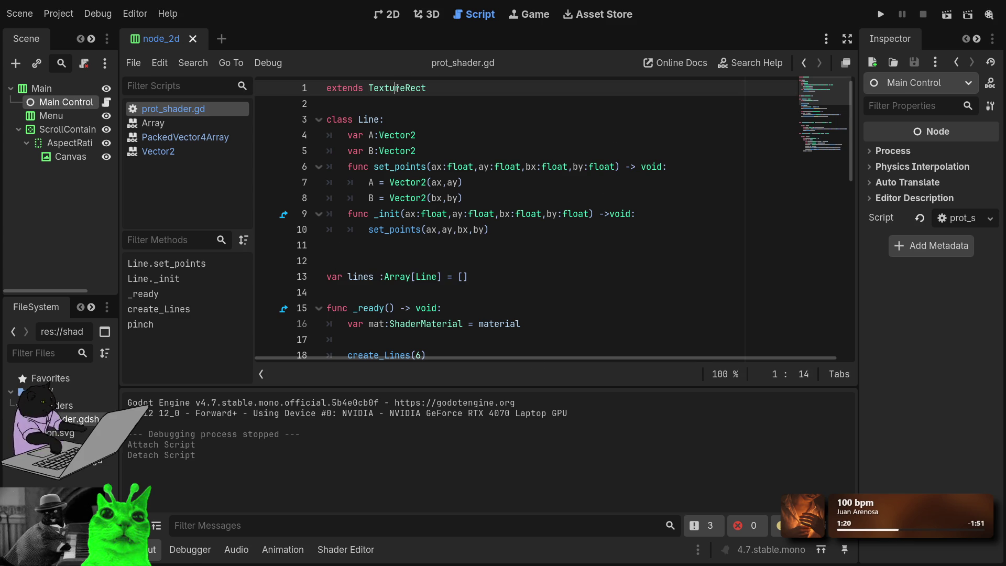
triple_click(397, 88)
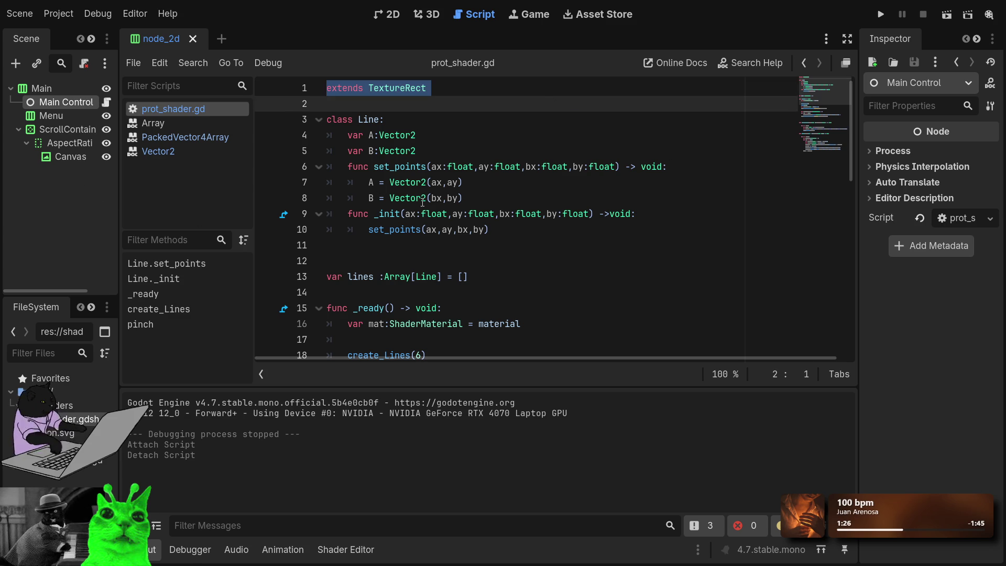
scroll(423, 202, "down", 4)
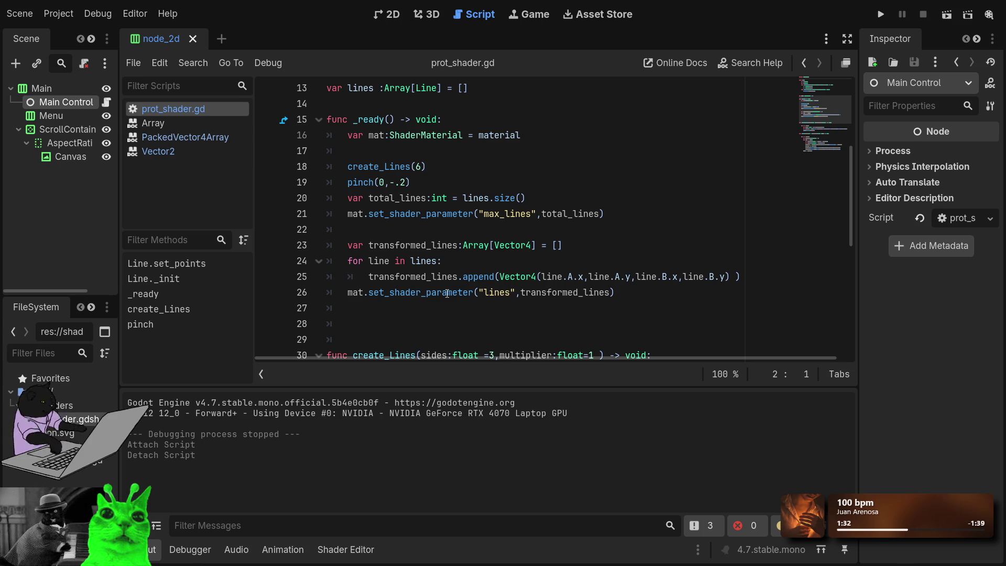
scroll(447, 294, "up", 4)
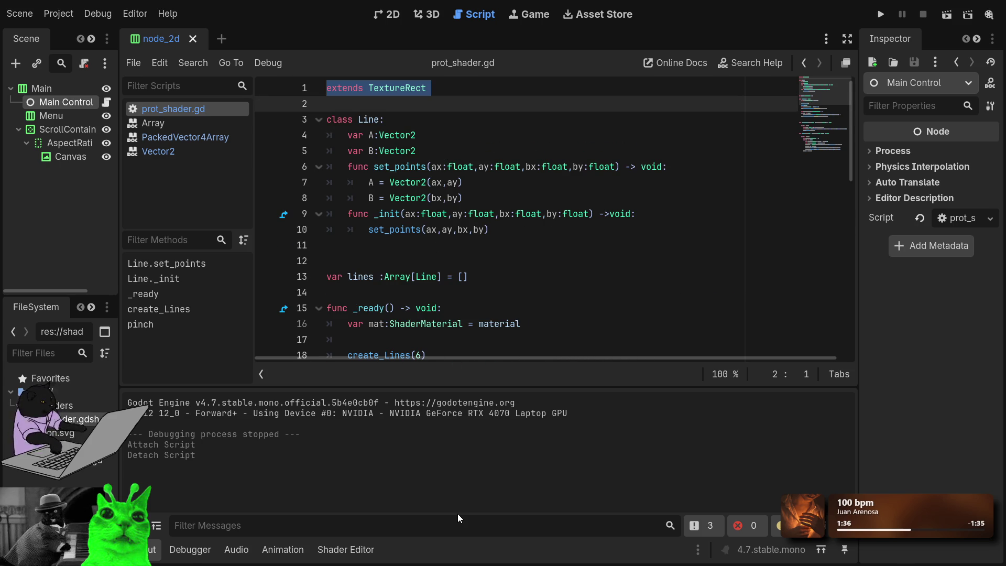
type("@onready va")
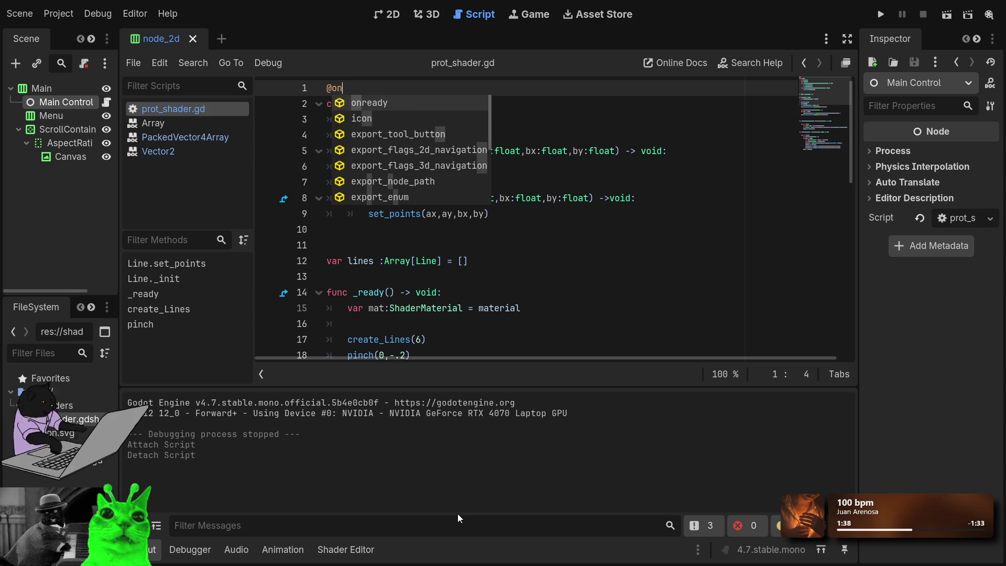
type("r canvas")
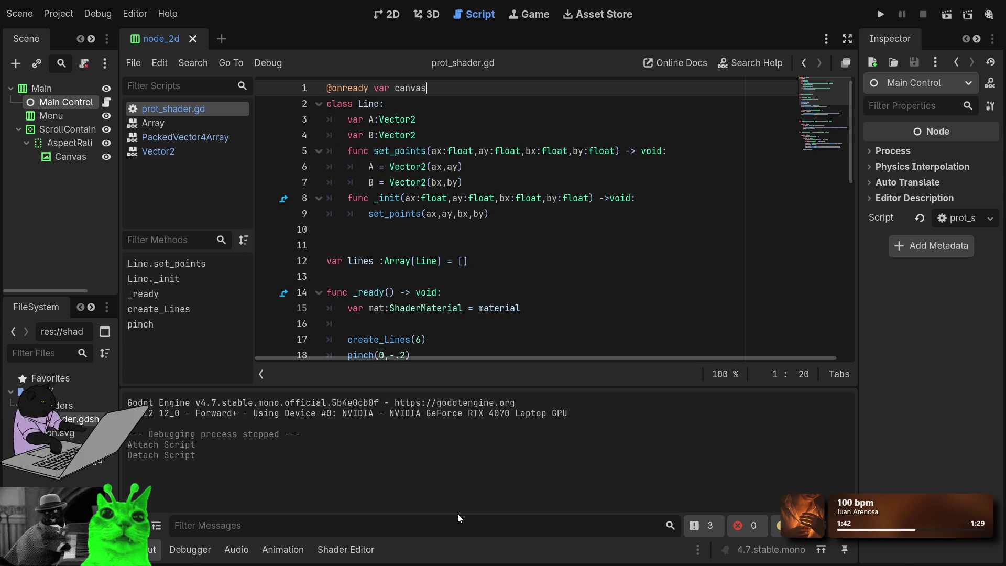
type("= £")
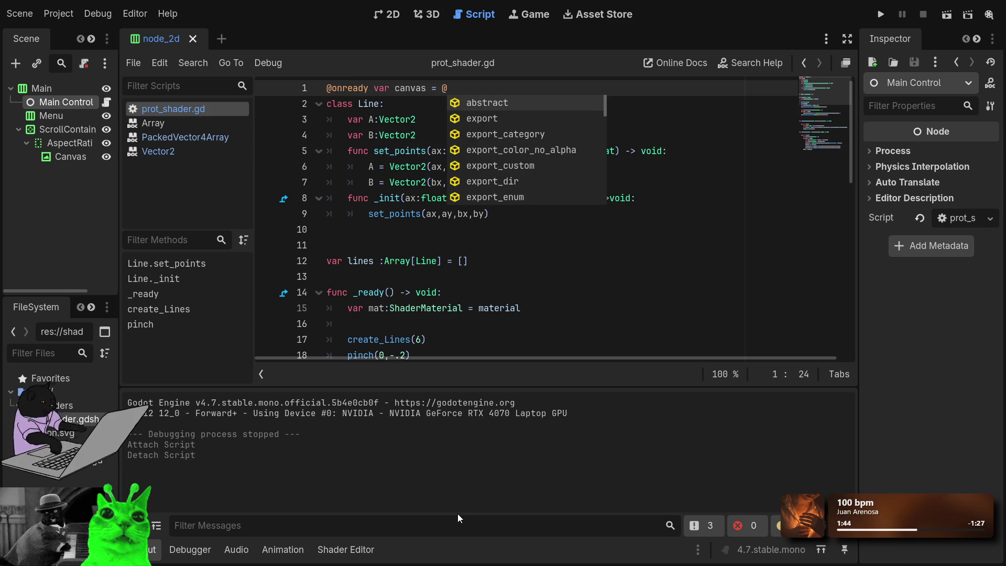
type(".")
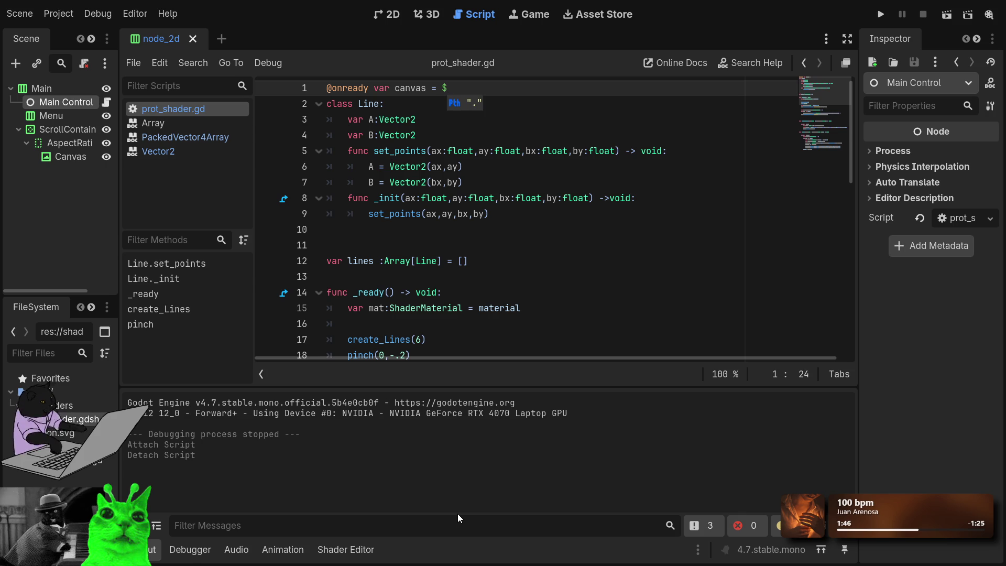
key("BackSpace")
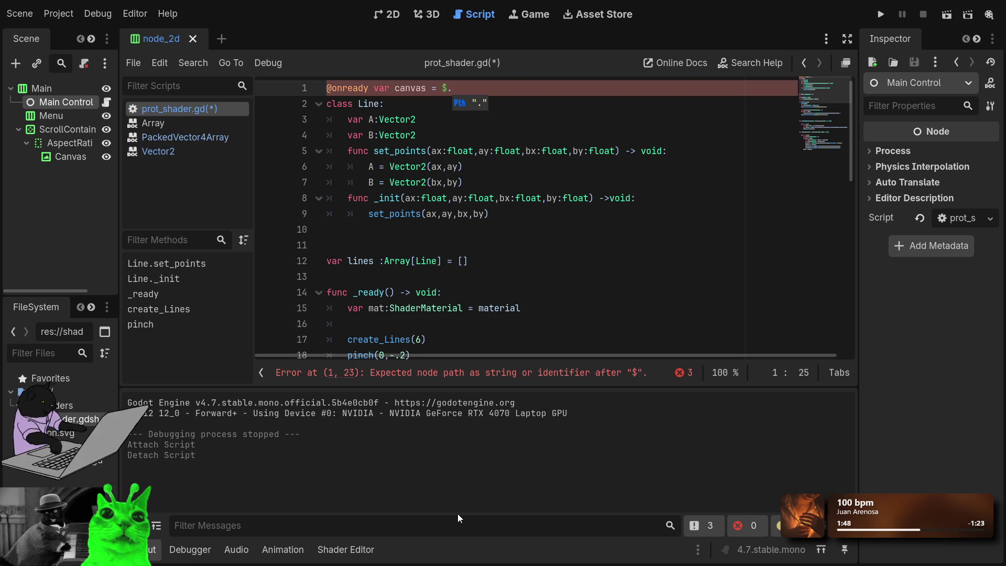
type("Scro")
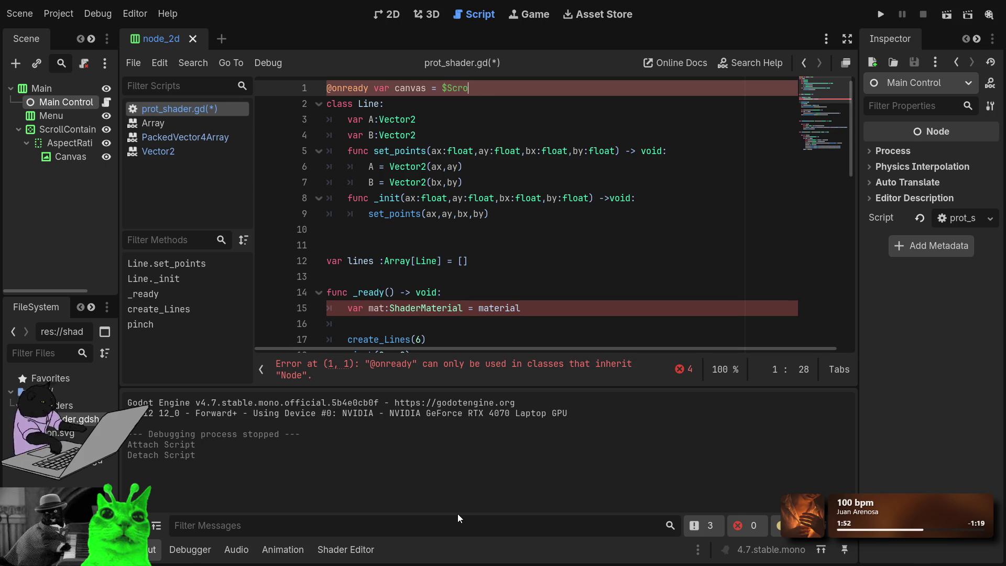
type("o")
key("BackSpace")
type("ll")
key("ctrl+BackSpace")
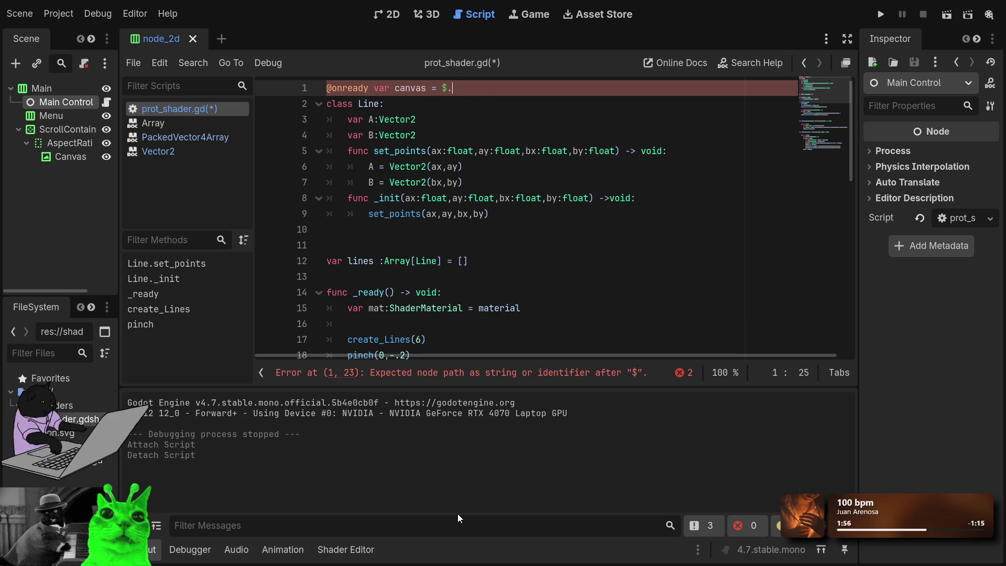
type(".")
key("BackSpace")
key("BackSpace")
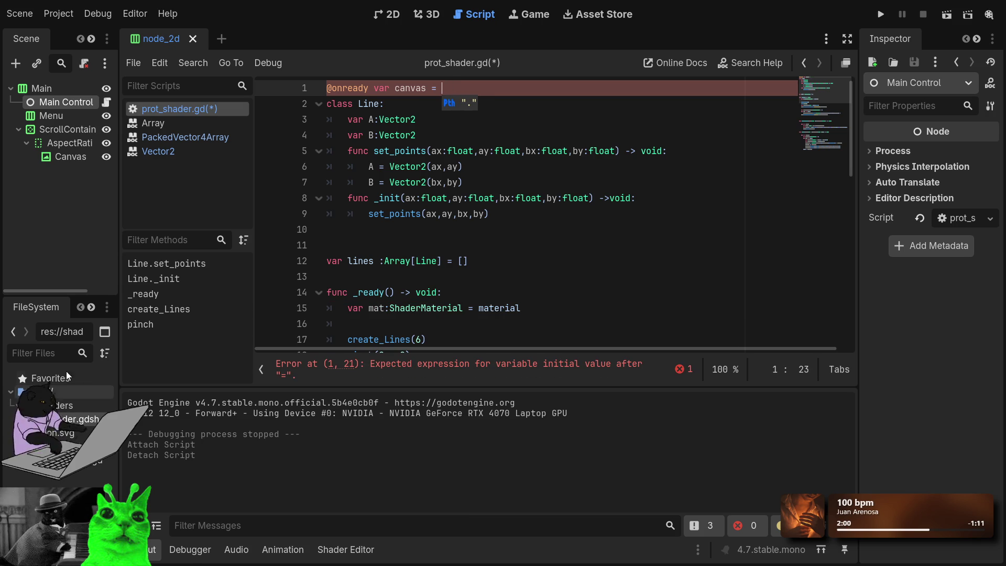
- Inspect ScrollContainer, reselect Main Control, and make Main Control the scene root
left_click(55, 129)
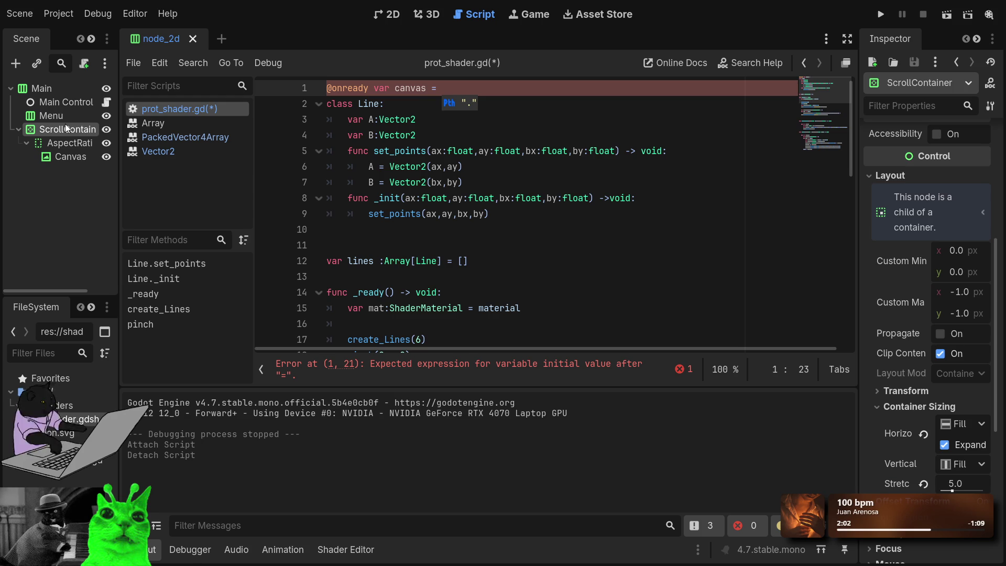
left_click(67, 102)
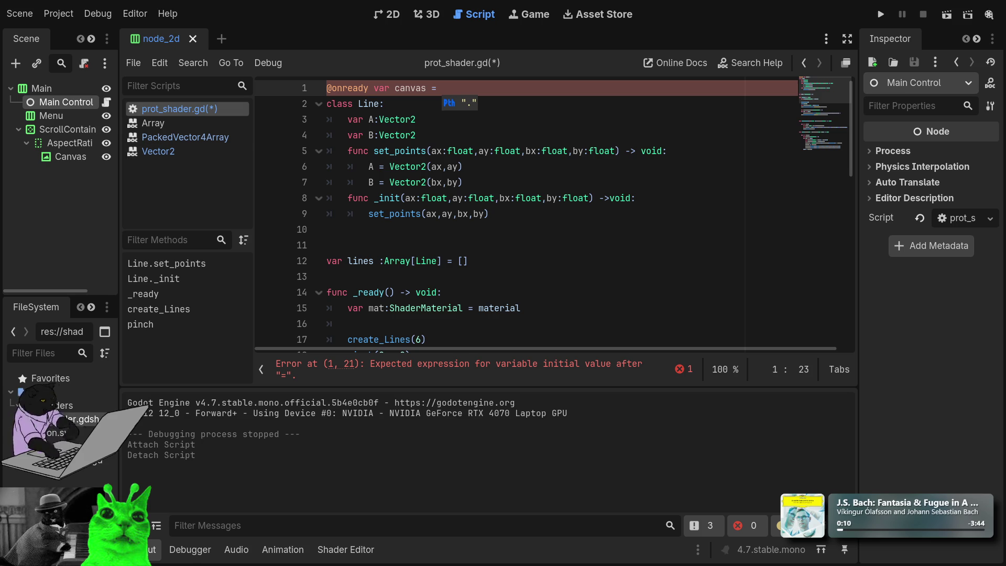
left_click(463, 91)
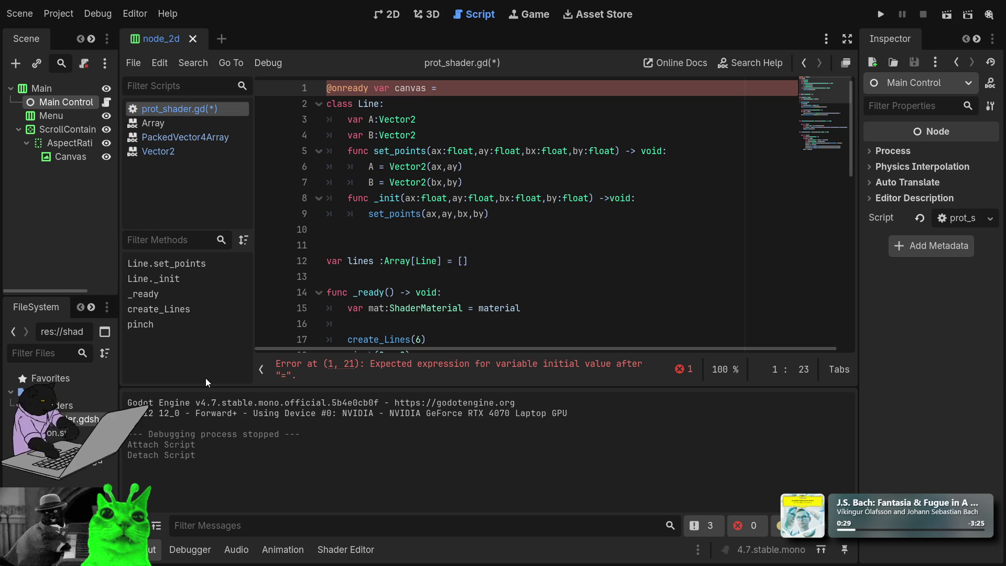
key("ctrl+shift+r")
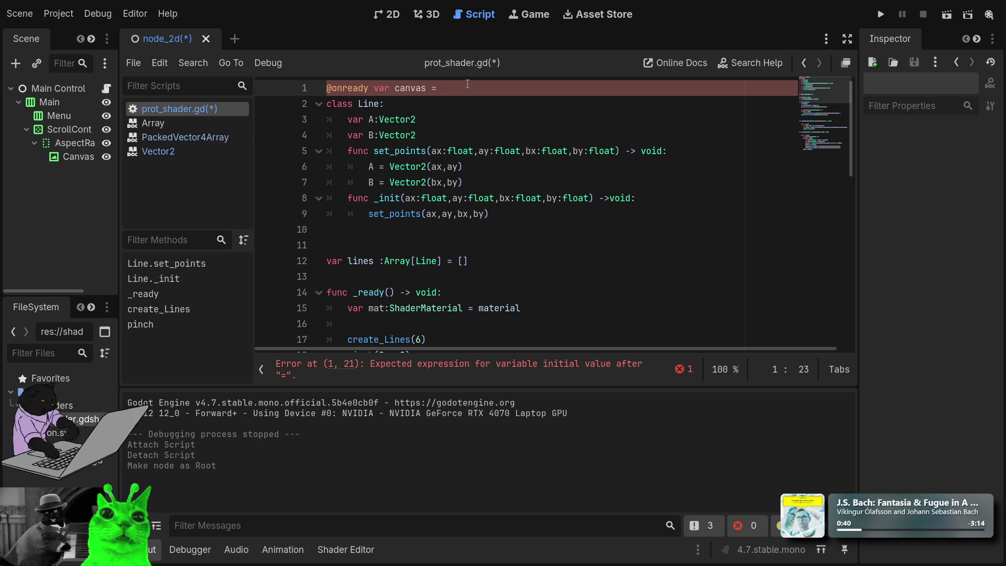
type("$Mai")
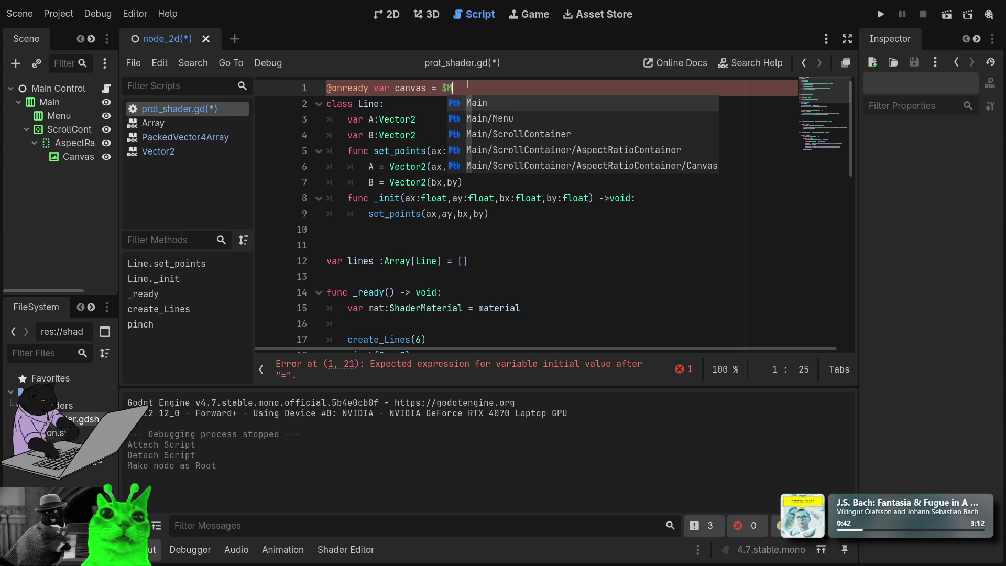
key("Down")
key("Down")
key("Down")
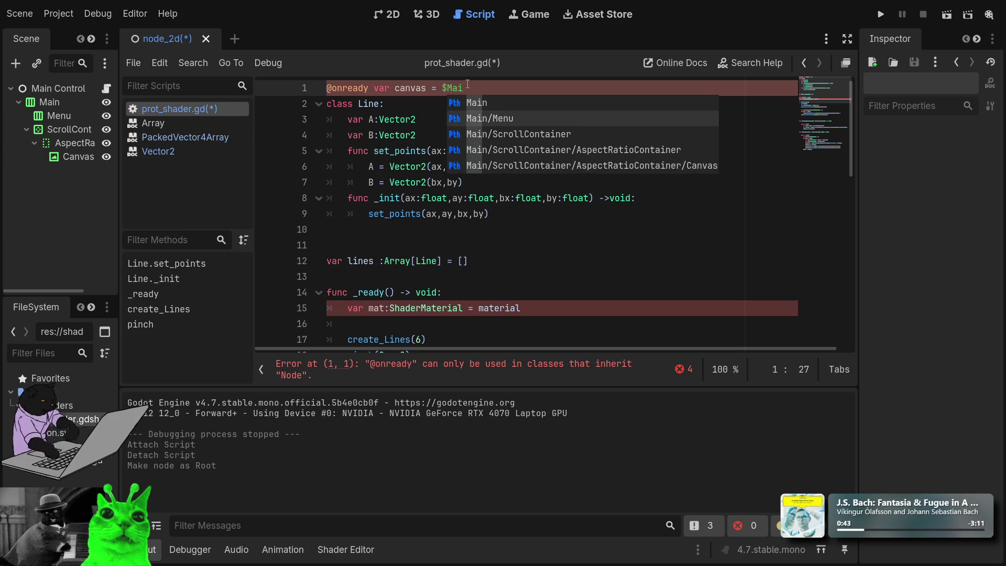
key("Return")
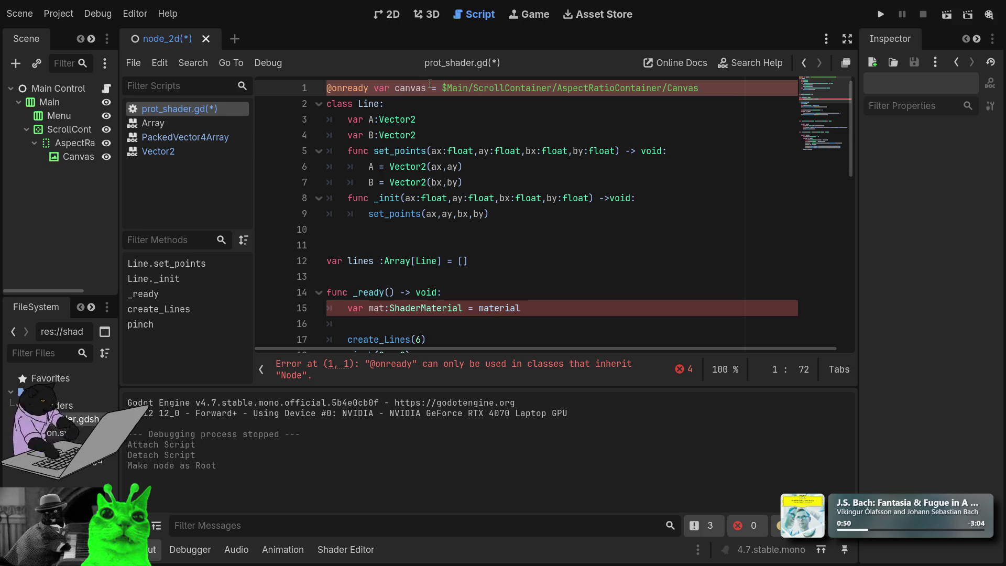
key("Left")
- Type the canvas variable as TextureRect and prefix material on line 15 with 'canvas.'
type(":Text")
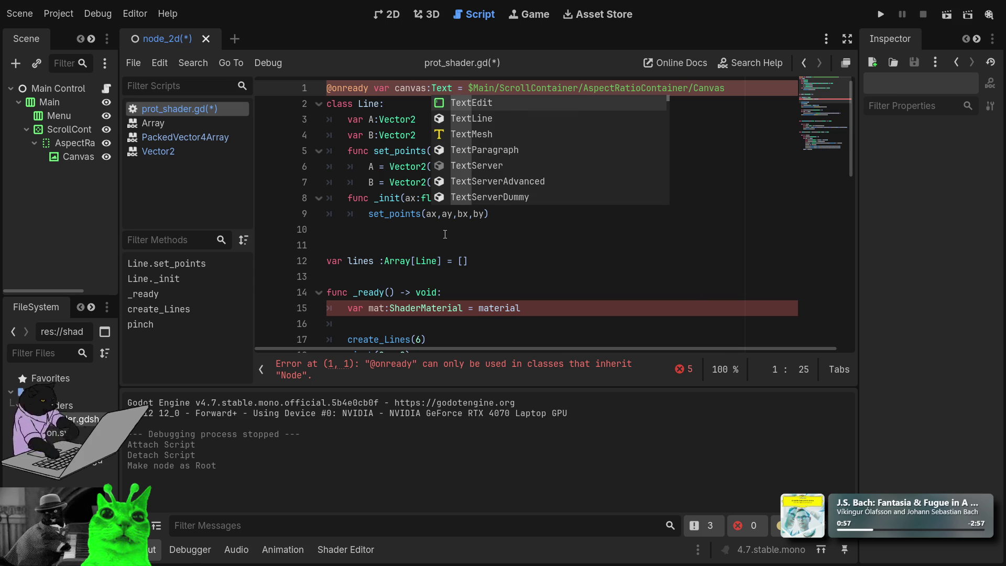
type("u")
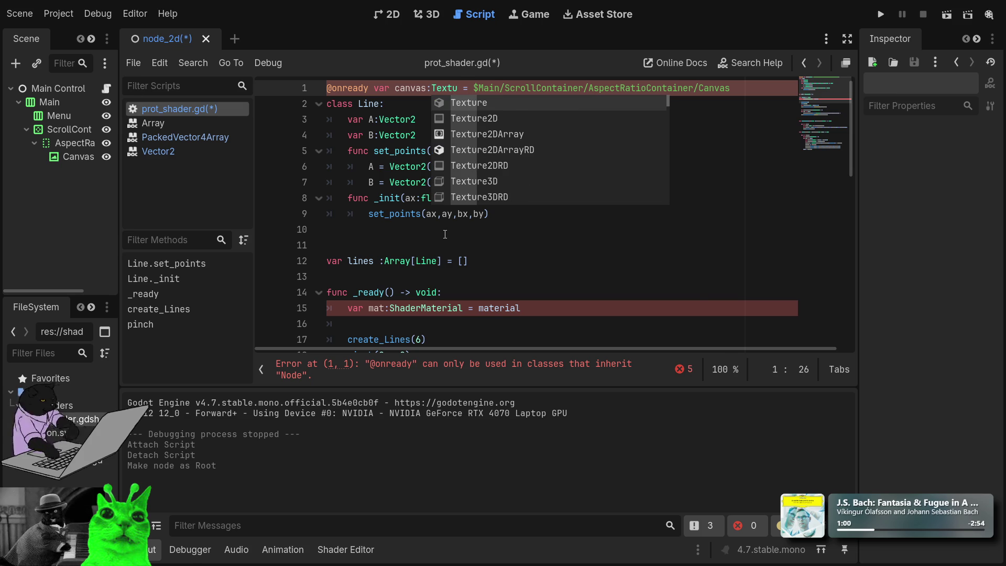
type("reRect")
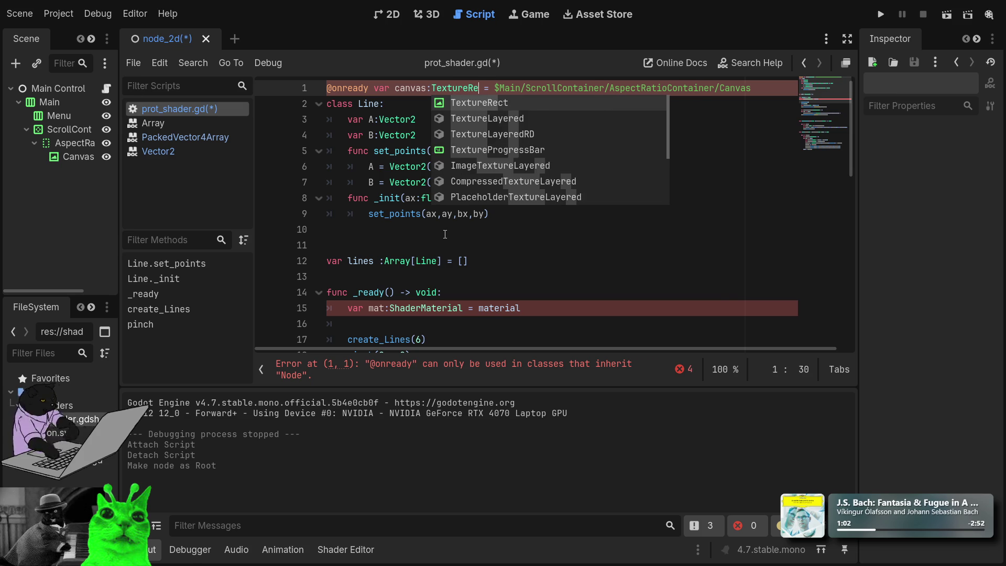
key("End")
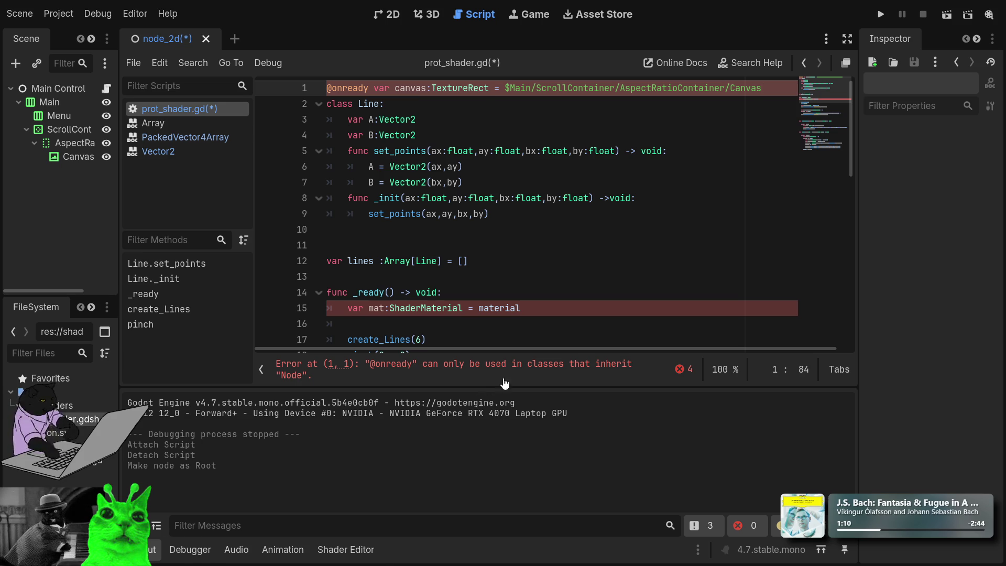
left_click(478, 308)
type("canvas")
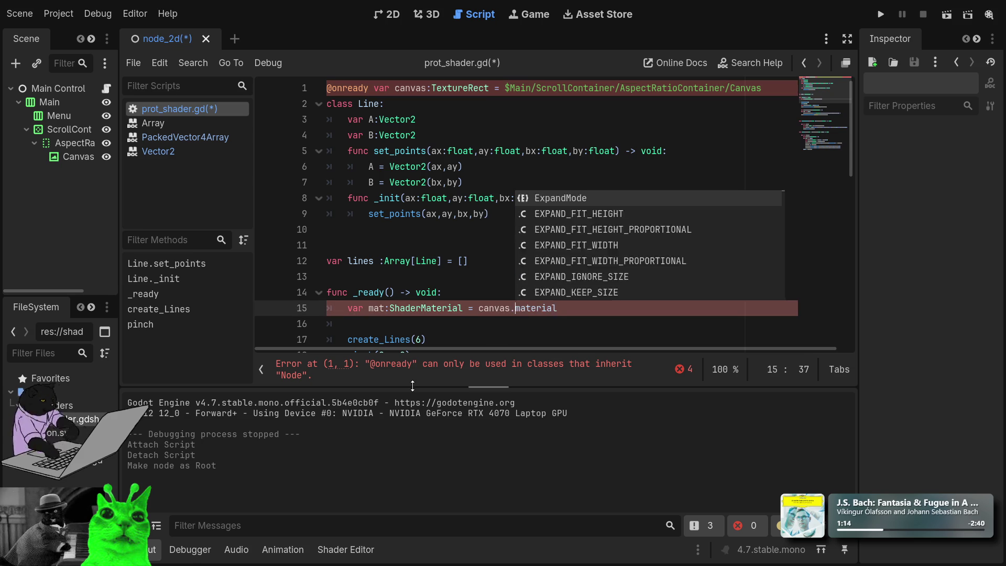
type(".")
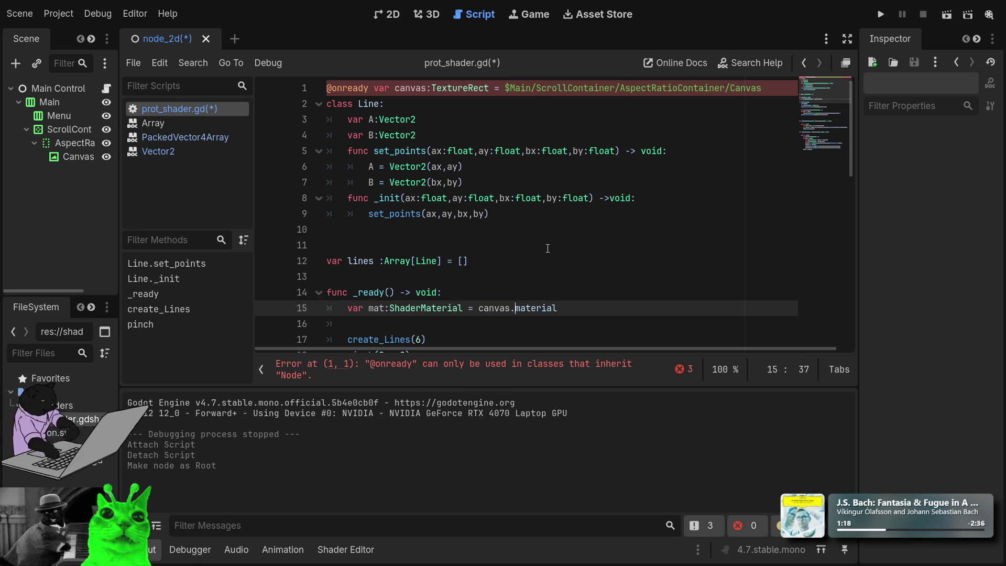
double_click(358, 85)
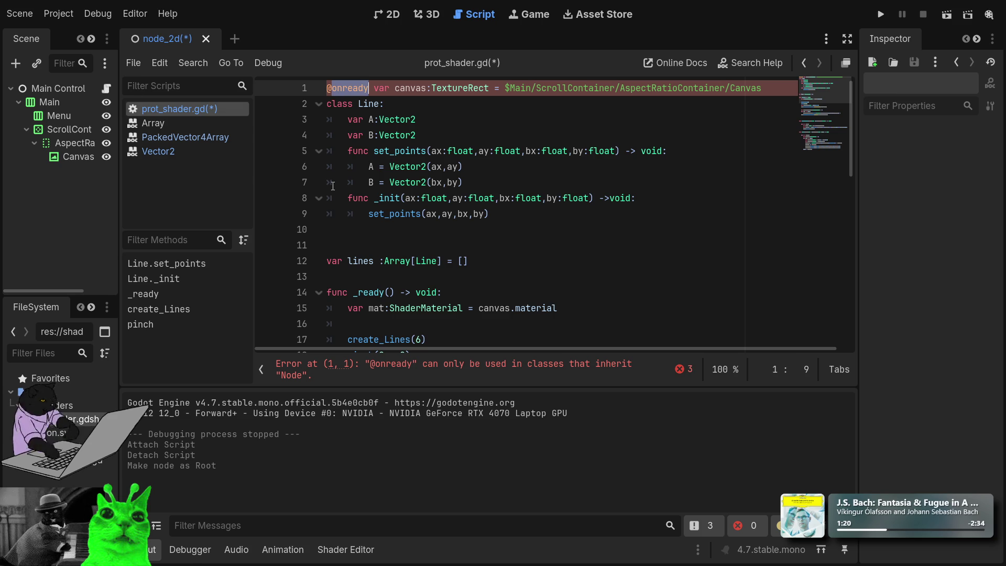
key("BackSpace")
key("Delete")
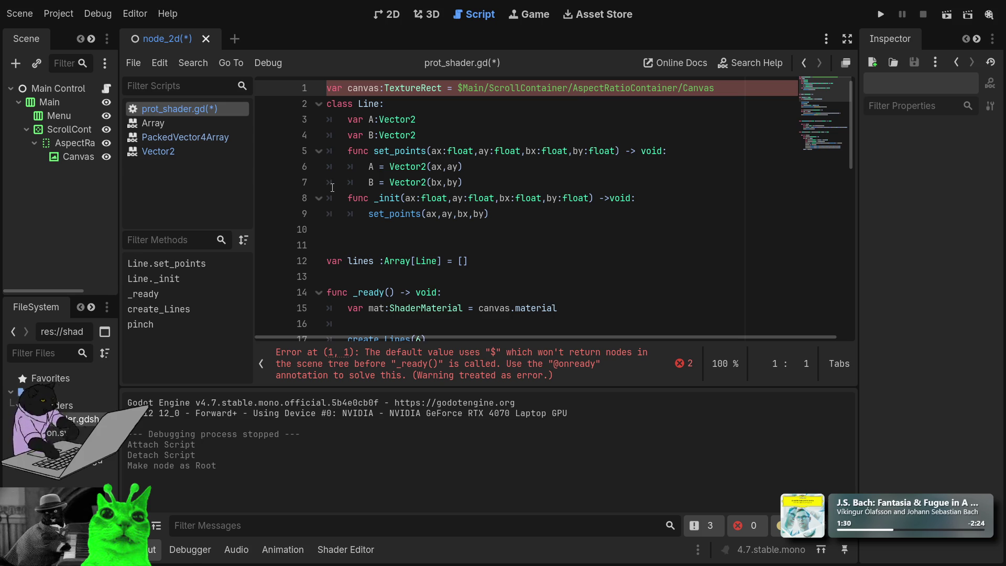
type("@nod")
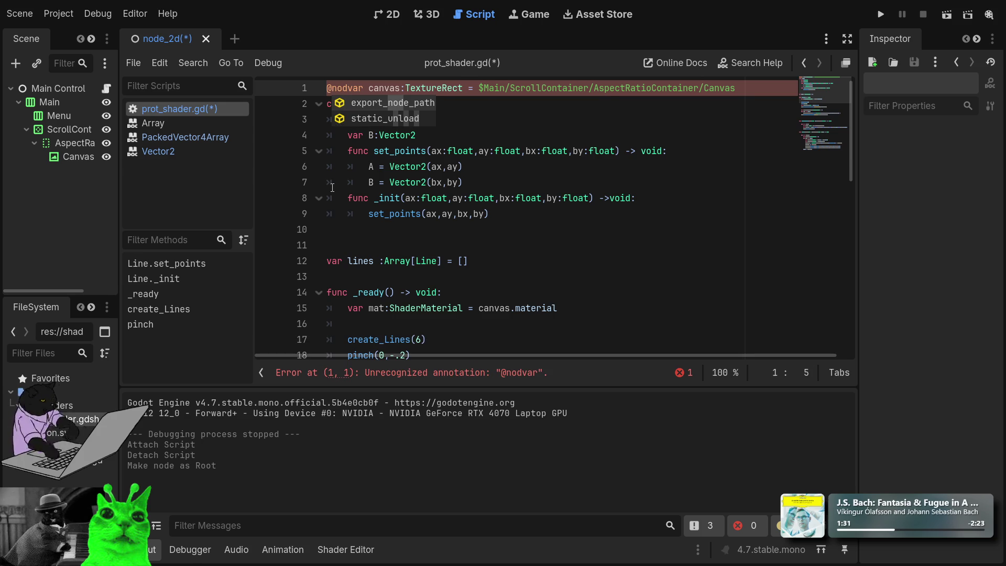
type("e")
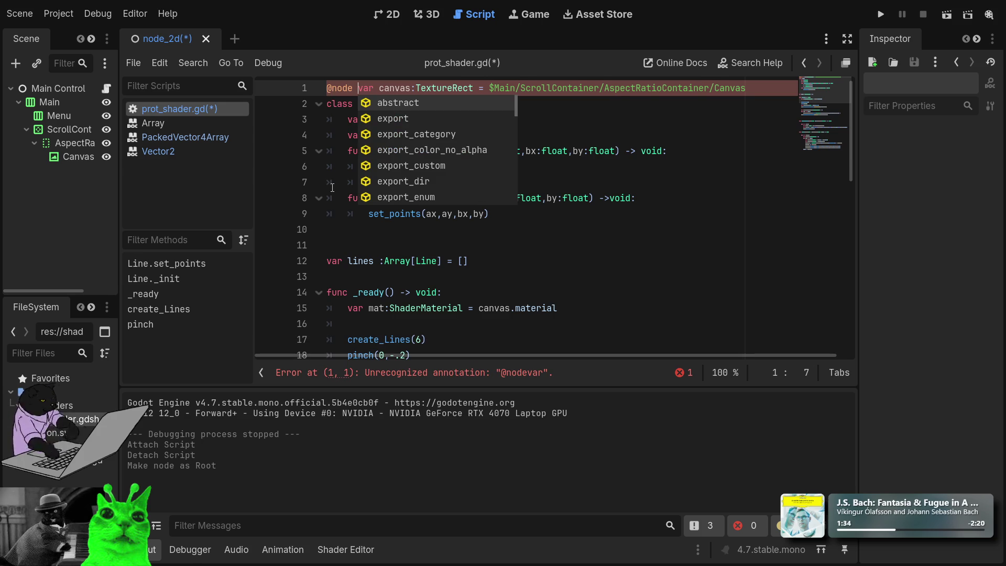
key("BackSpace")
key("BackSpace")
key("BackSpace")
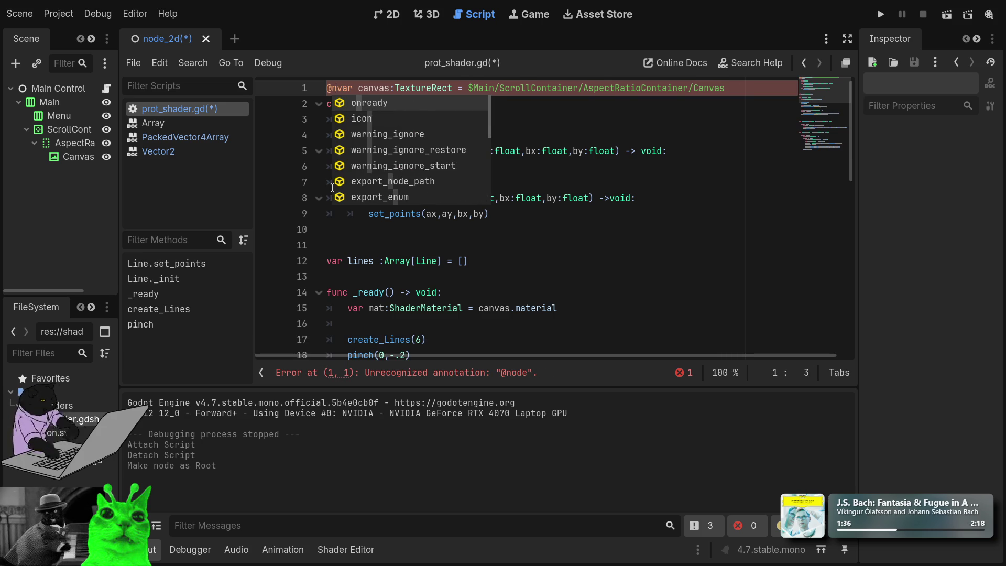
type("on")
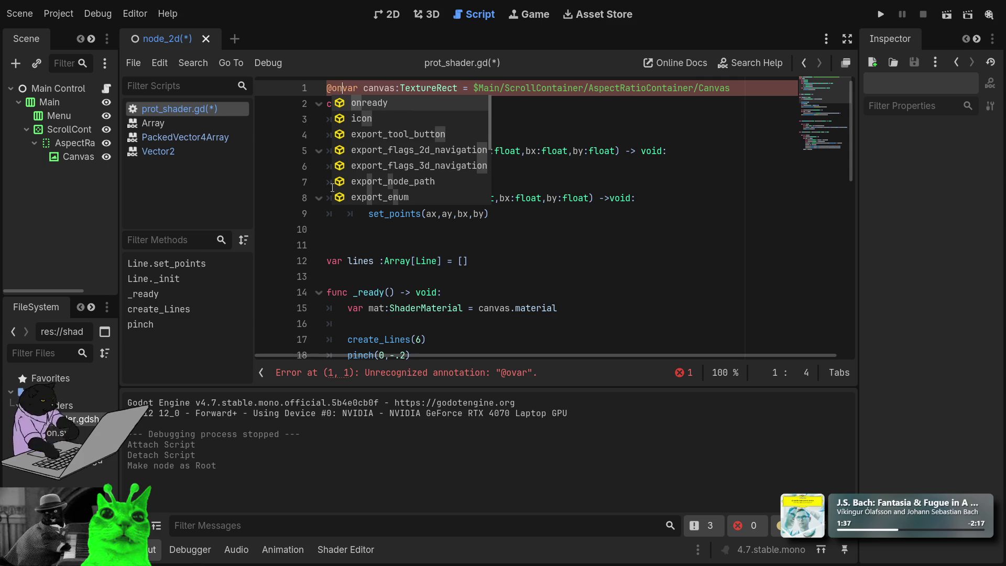
key("Return")
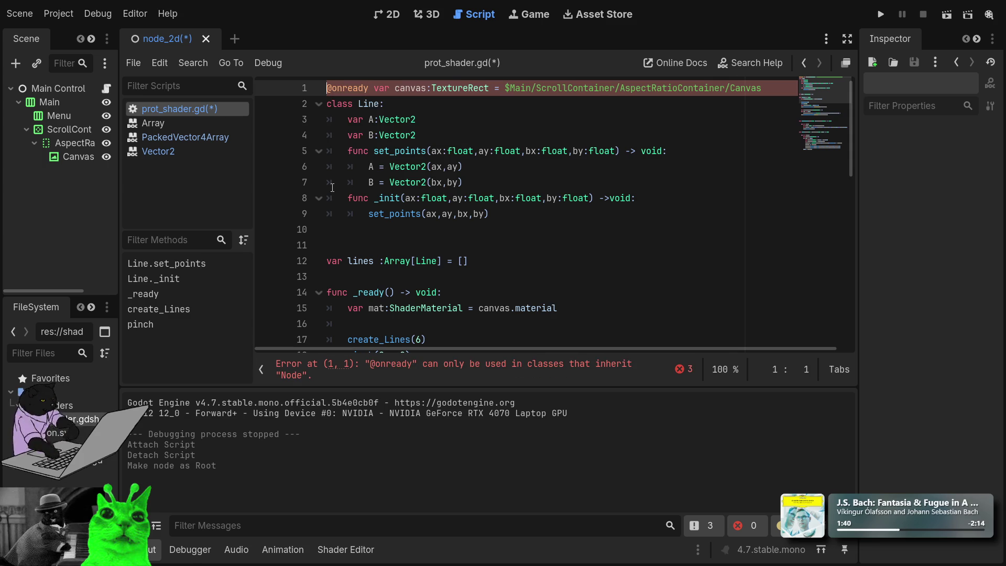
- Add 'extends Node' as a new first line of the script
key("ctrl+shift+Return")
type("extends Node")
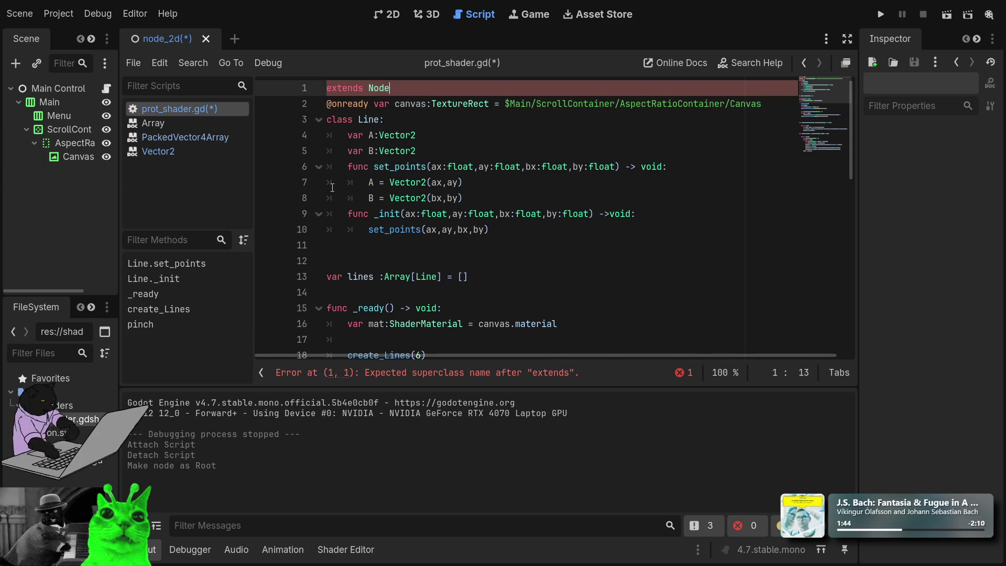
left_click(527, 287)
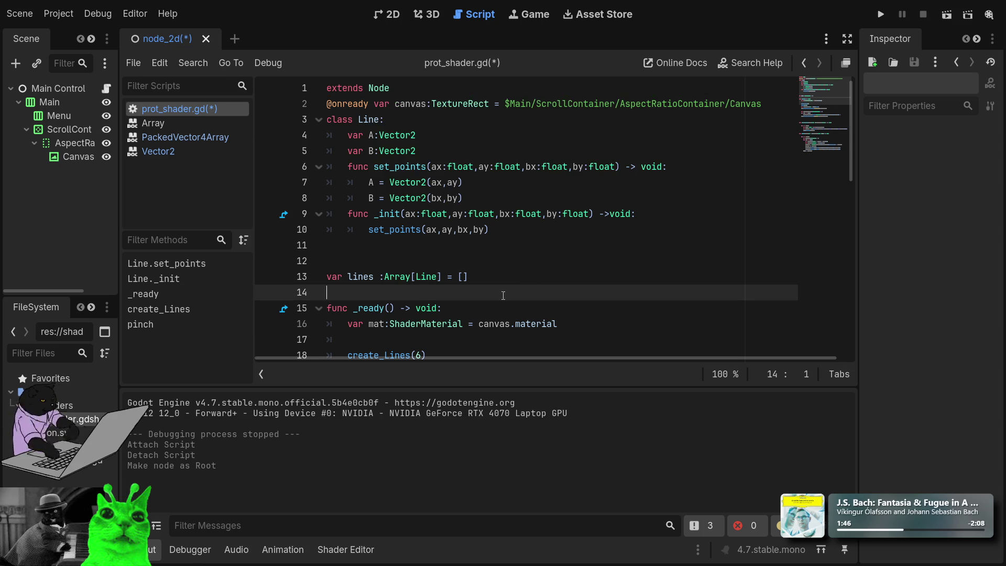
- Run the current scene to preview the glowing hexagon outline, then stop it with F8
left_click(533, 100)
left_click(354, 245)
scroll(354, 281, "down", 6)
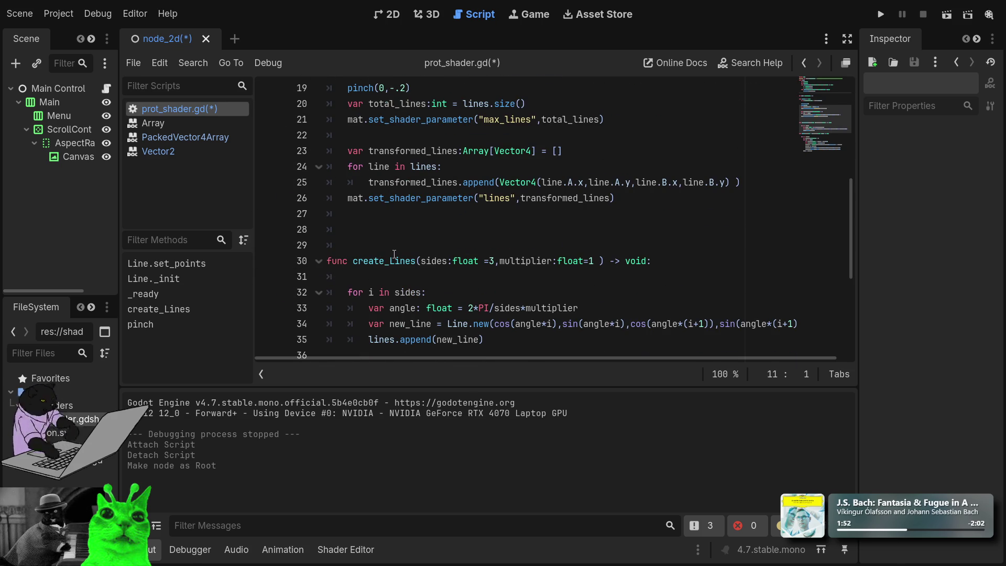
left_click(881, 13)
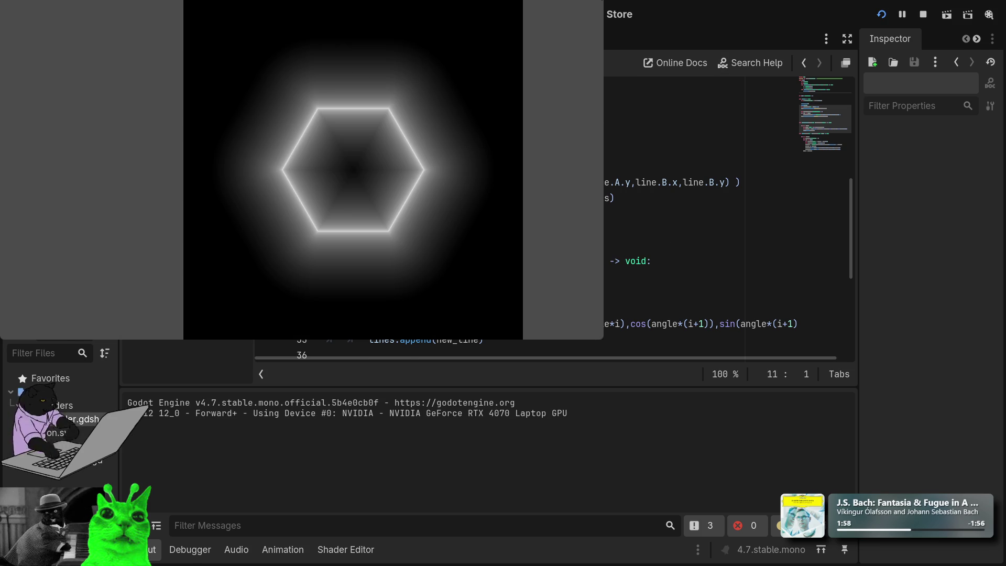
key("F8")
scroll(637, 181, "up", 6)
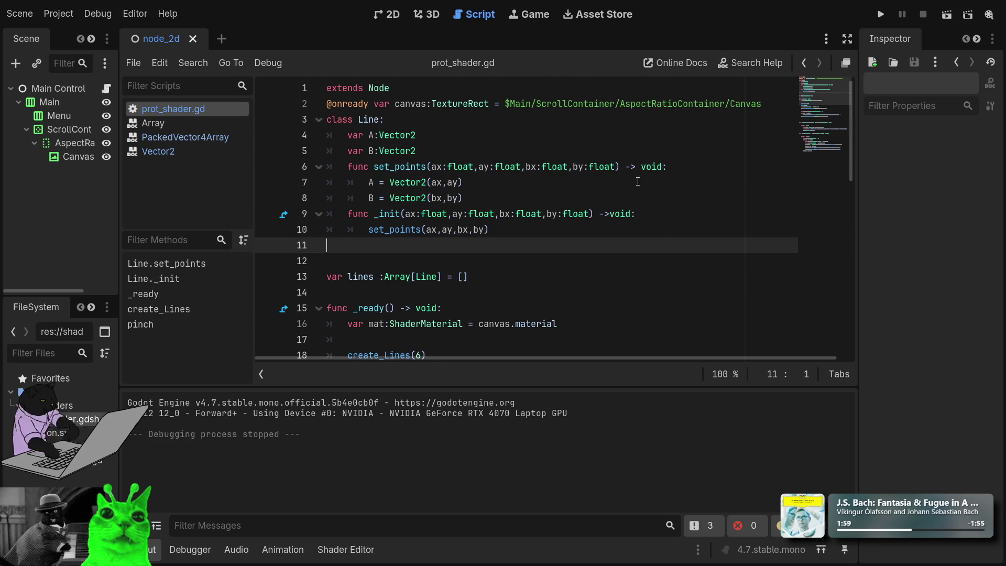
left_click(647, 125)
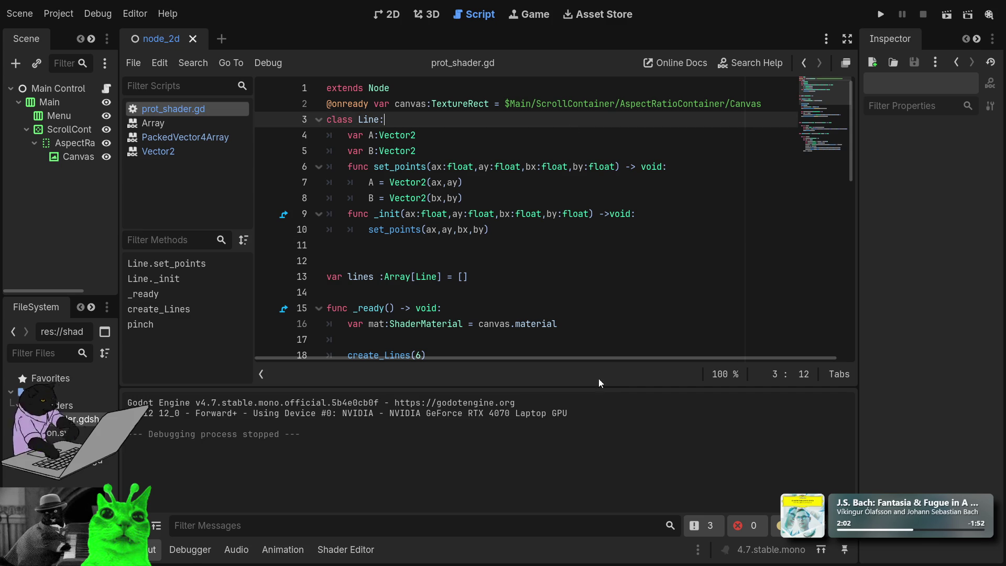
- Push class Line down with blank lines and save prot_shader.gd with Ctrl+S
key("Home")
key("Return")
key("Return")
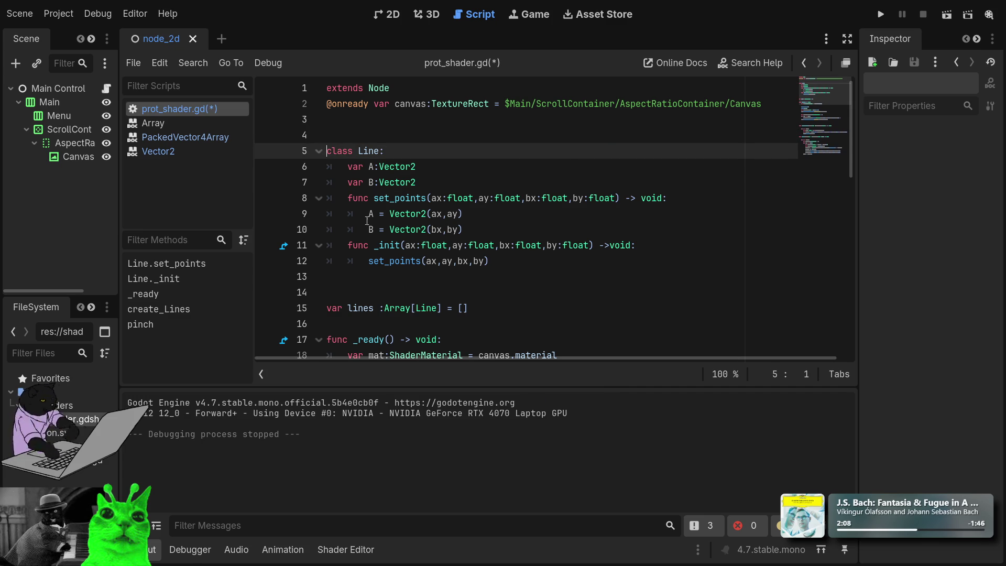
key("ctrl+s")
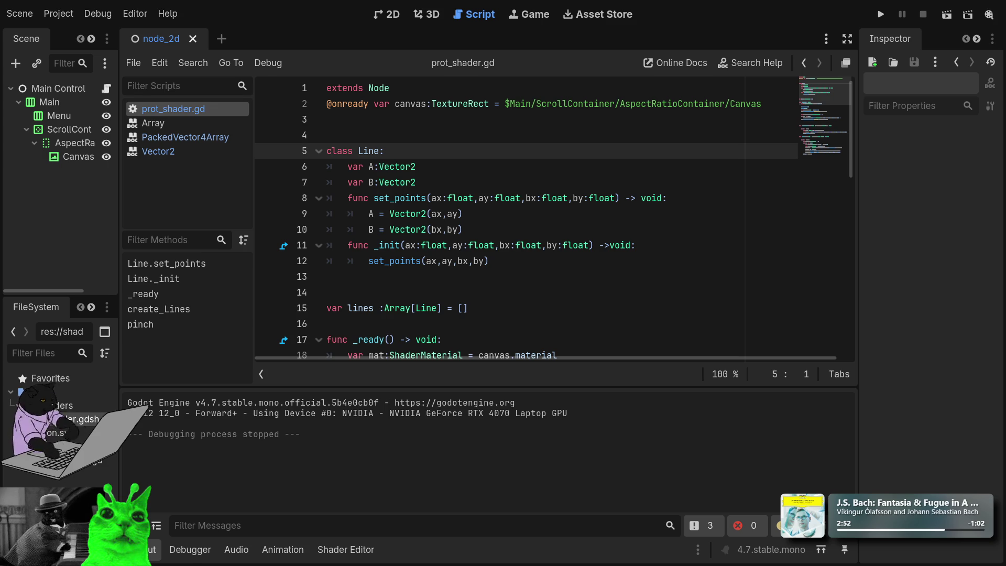
left_click(380, 182)
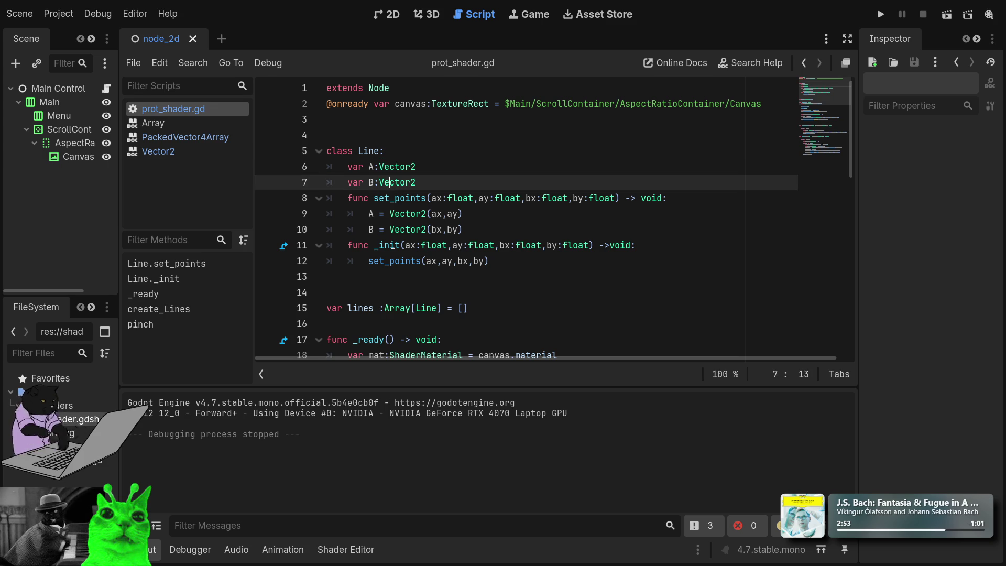
- Return to the 2D view, select Canvas, AspectRatioContainer and ScrollContainer, then fold the AspectRatioContainer branch
left_click(387, 14)
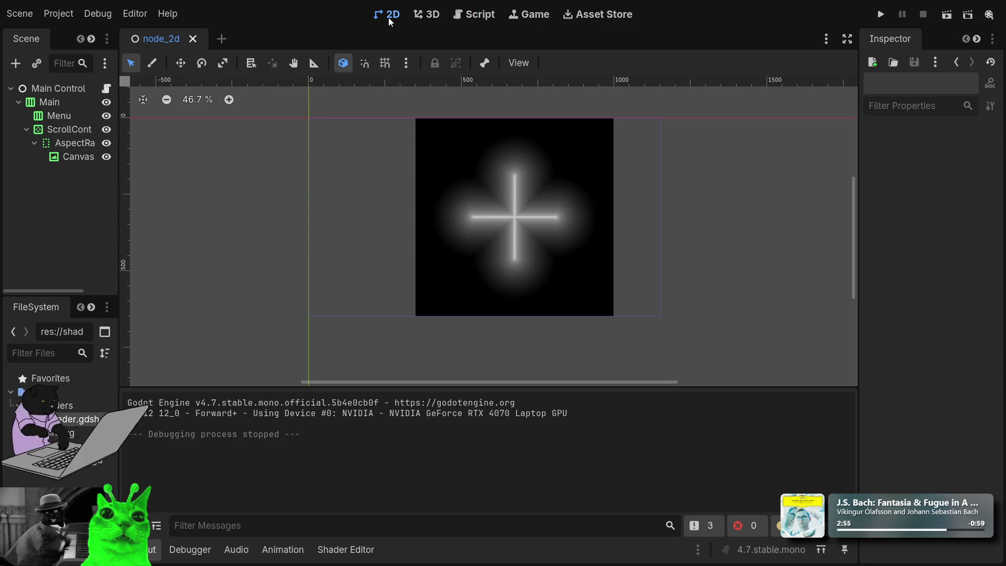
left_click(499, 197)
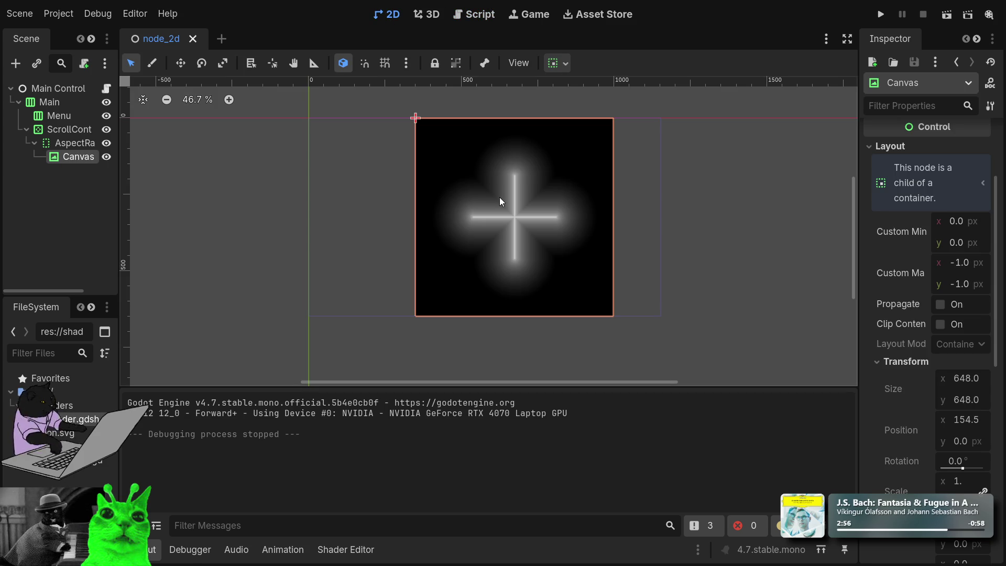
left_click(74, 141)
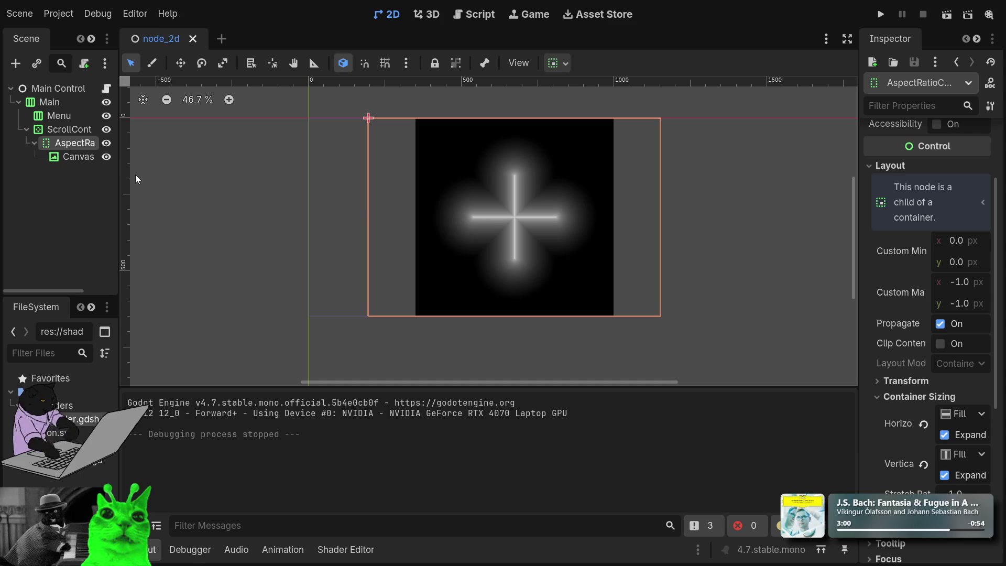
left_click(77, 129)
left_click(78, 142)
left_click(77, 158)
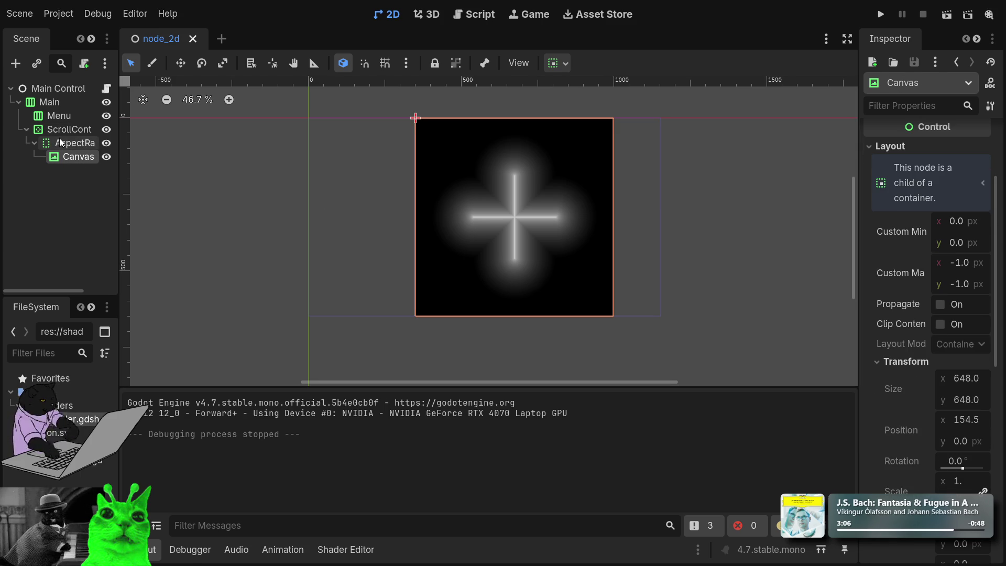
left_click(34, 142)
- Select the Menu node so its properties show in the Inspector
left_click(48, 120)
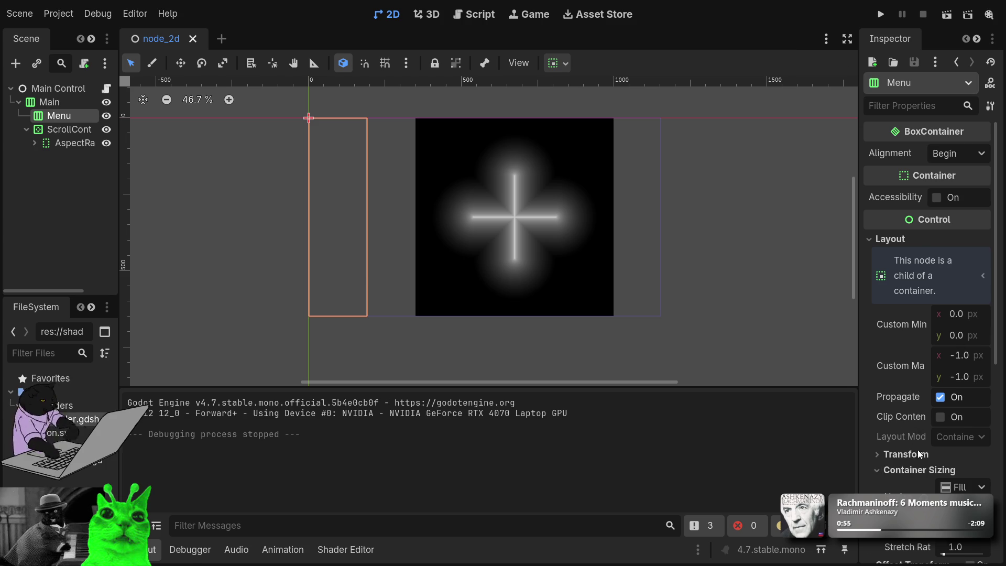
- Scroll the Inspector, then add a new empty scene tab next to node_2d
scroll(916, 425, "down", 5)
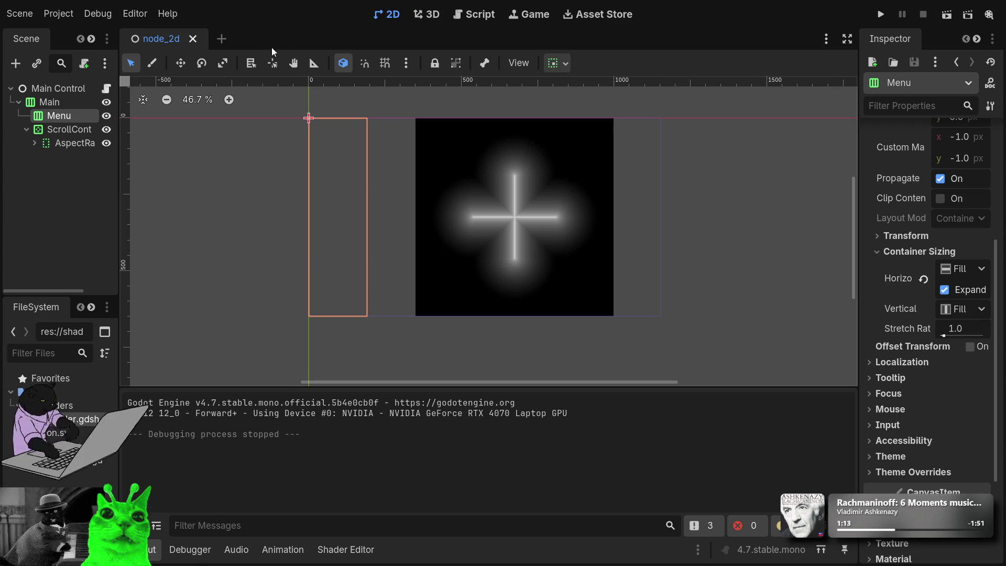
left_click(225, 39)
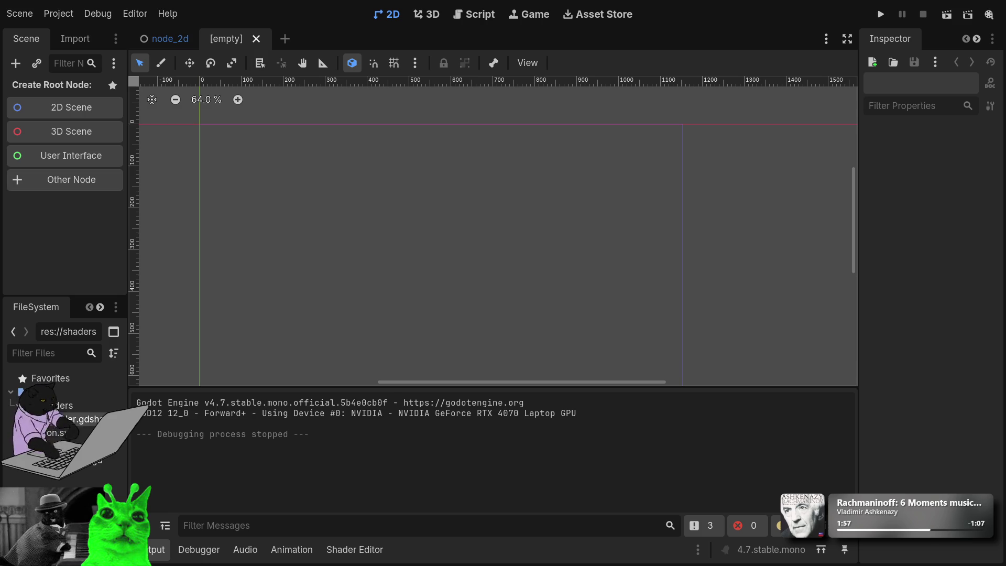
- Close the unsaved Node2D scene and create a new scene with a Control (User Interface) root
left_click(77, 104)
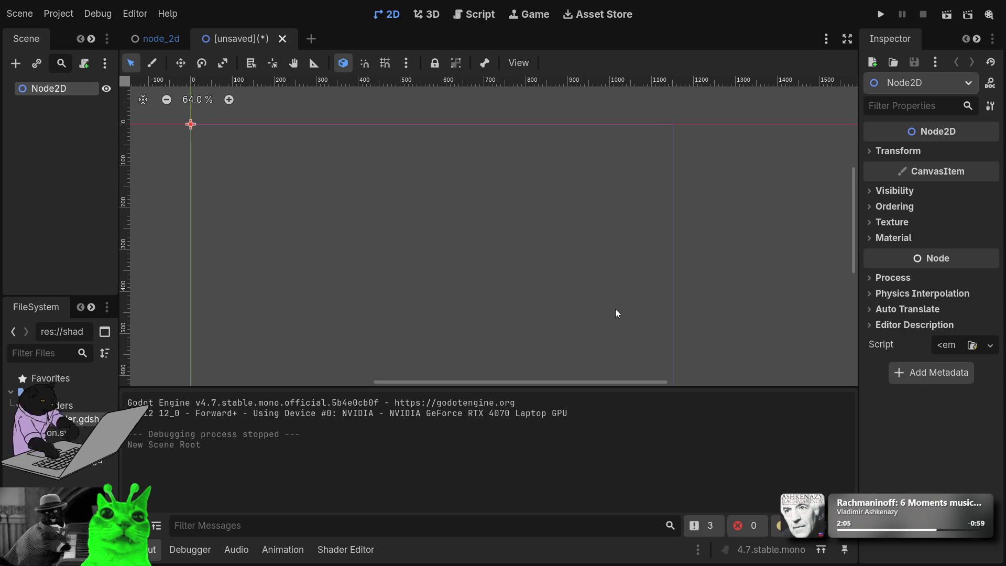
key("ctrl+shift+w")
left_click(222, 39)
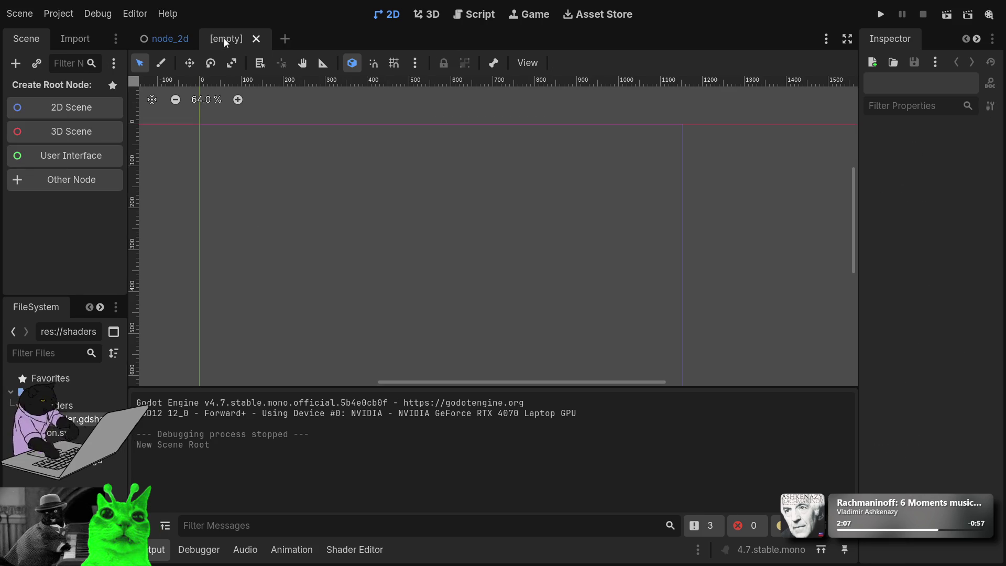
left_click(58, 152)
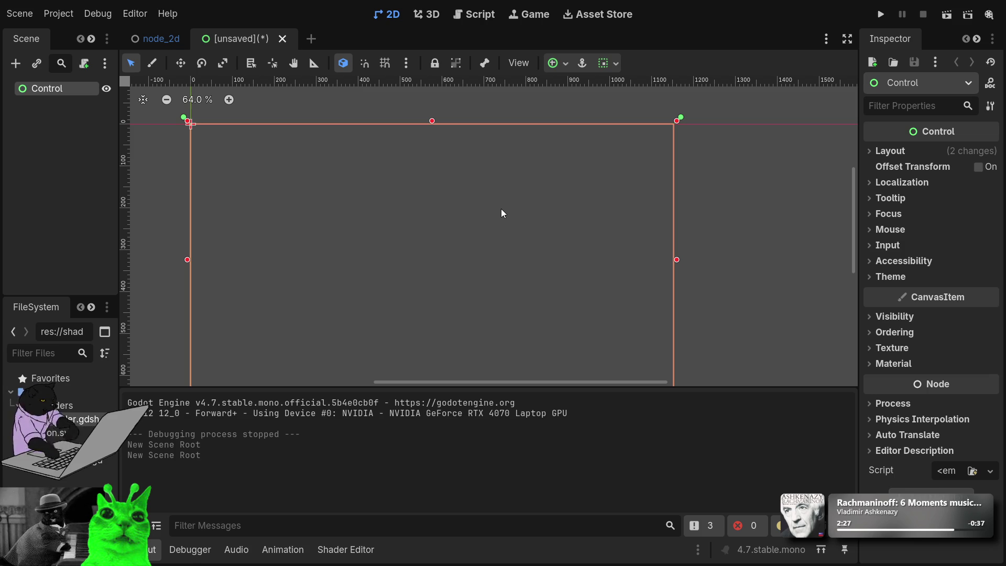
- Add a TextEdit under Control, size it to 759 by 420, and place it near the canvas top-left
key("Return")
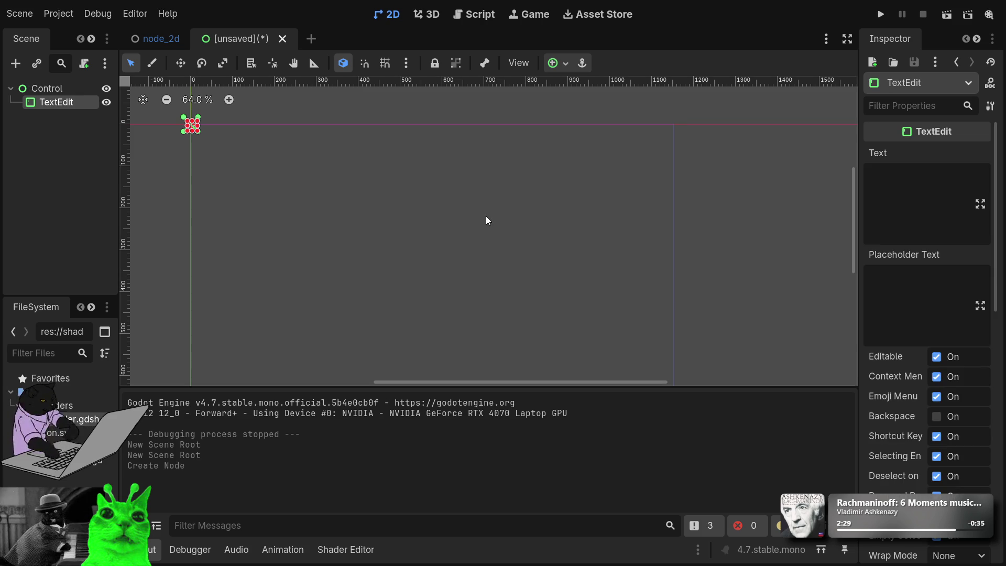
mouse_move(197, 131)
left_mouse_down()
mouse_move(400, 247)
mouse_move(191, 261)
mouse_move(192, 272)
mouse_move(325, 261)
mouse_move(719, 295)
left_mouse_up()
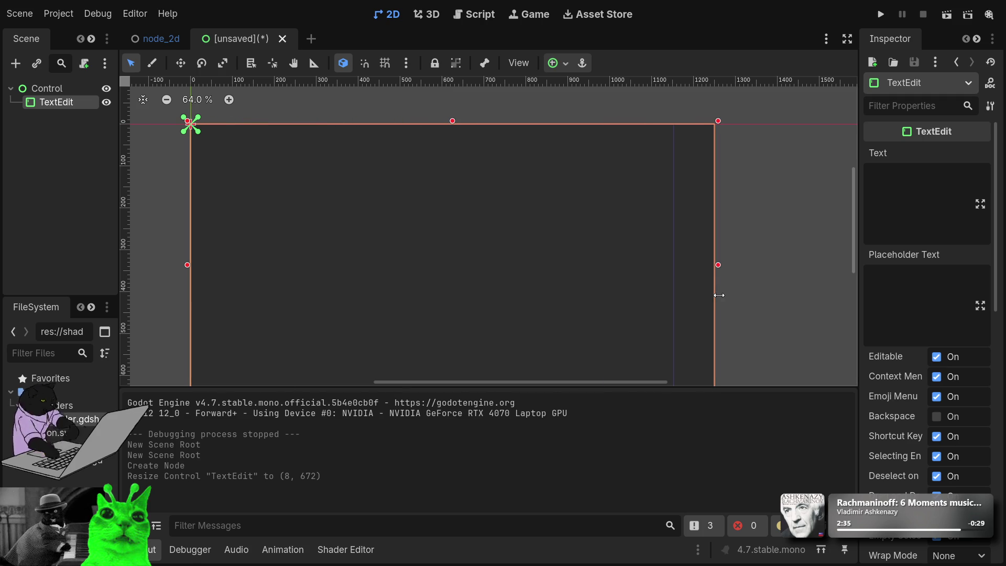
left_click(979, 238)
type("dsad")
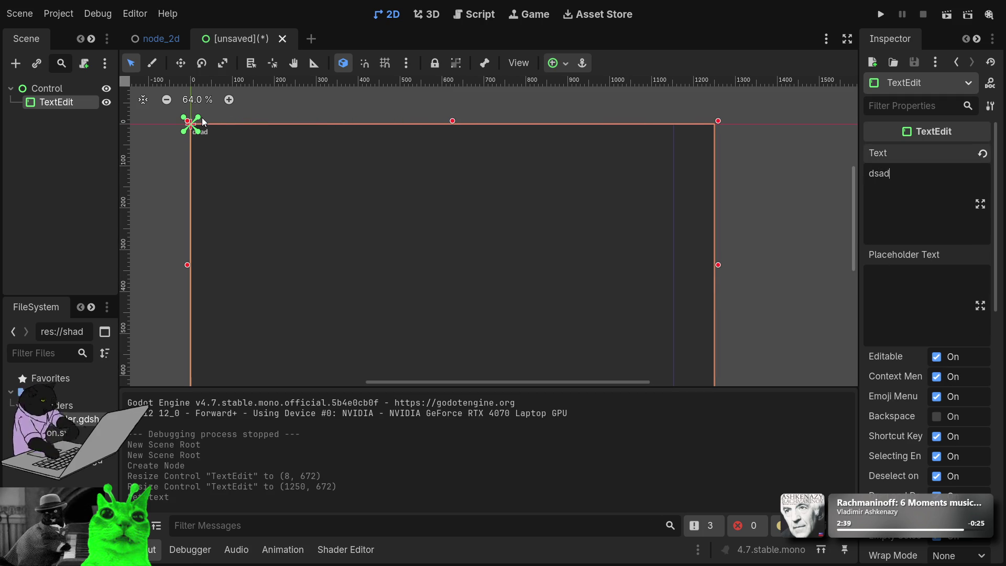
mouse_move(356, 151)
left_mouse_down()
mouse_move(451, 193)
mouse_move(339, 148)
mouse_move(331, 124)
left_mouse_up()
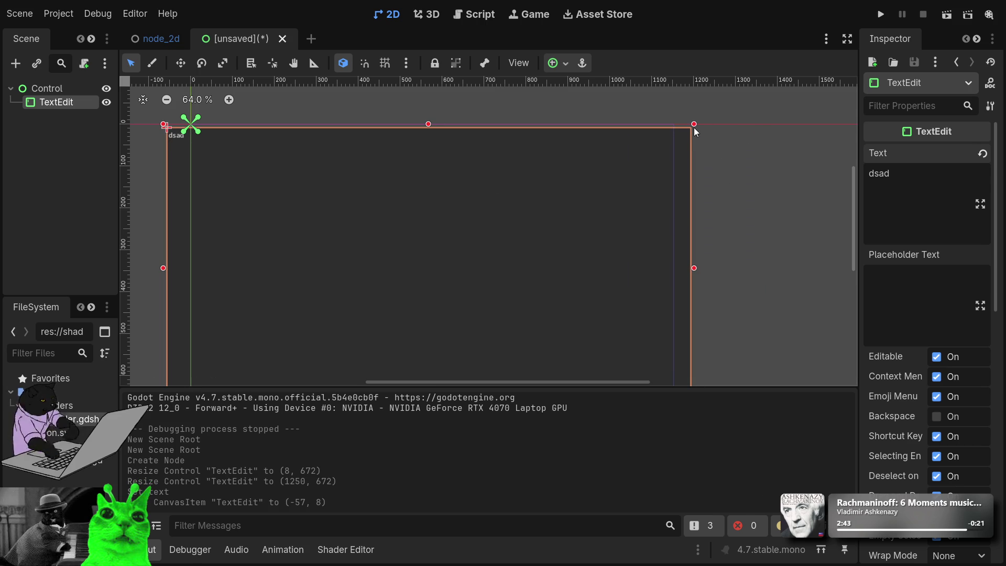
mouse_move(694, 124)
left_mouse_down()
mouse_move(513, 184)
mouse_move(488, 230)
left_mouse_up()
mouse_move(417, 247)
left_mouse_down()
mouse_move(559, 241)
mouse_move(487, 176)
mouse_move(448, 171)
mouse_move(399, 189)
left_mouse_up()
scroll(292, 175, "up", 8)
mouse_move(334, 200)
left_mouse_down()
mouse_move(346, 214)
mouse_move(289, 249)
mouse_move(328, 225)
mouse_move(296, 207)
left_mouse_up()
- Clear the placeholder 'dsad' and test characters from the TextEdit's Text property
left_click(913, 174)
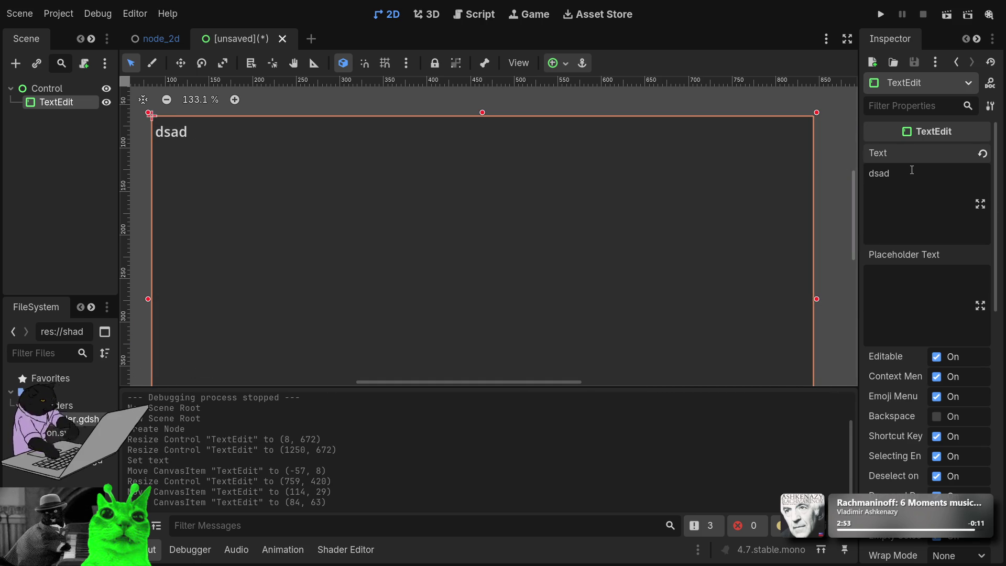
key("BackSpace")
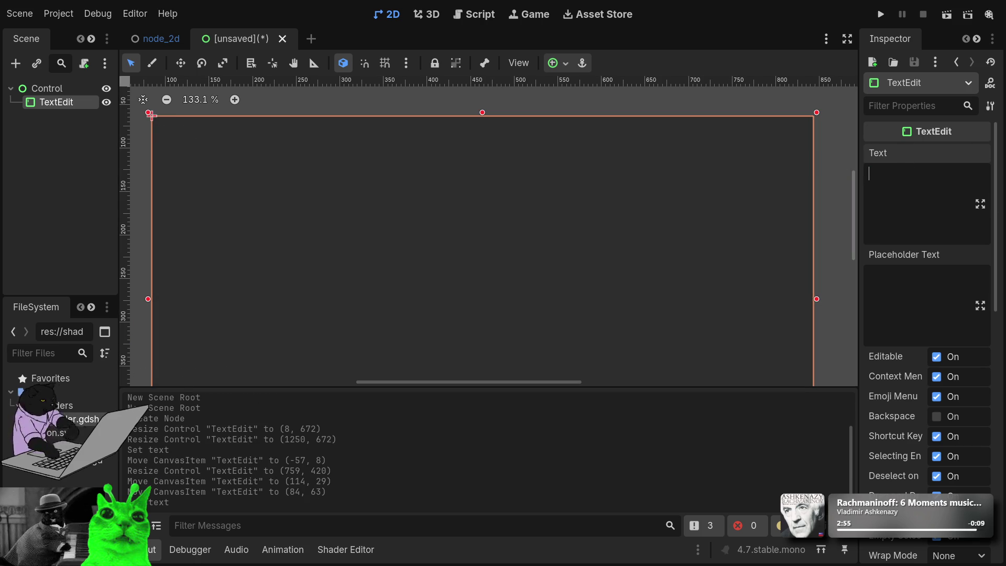
type("Fa")
key("BackSpace")
key("BackSpace")
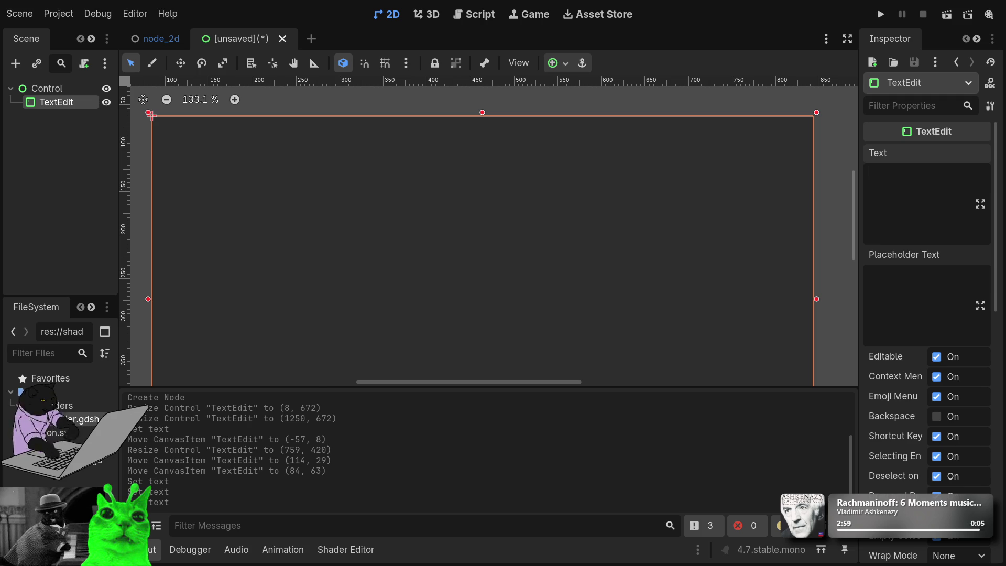
type("eqwe")
key("BackSpace")
key("BackSpace")
key("BackSpace")
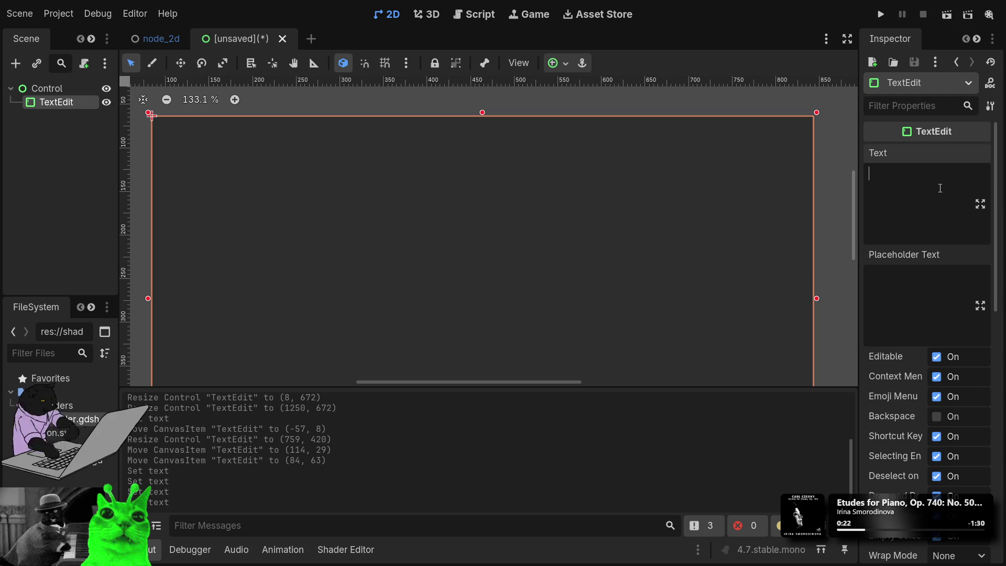
- Enter 'Menu Parameters:' and 'Zoom: float' as the first lines of the text
type("Menu ")
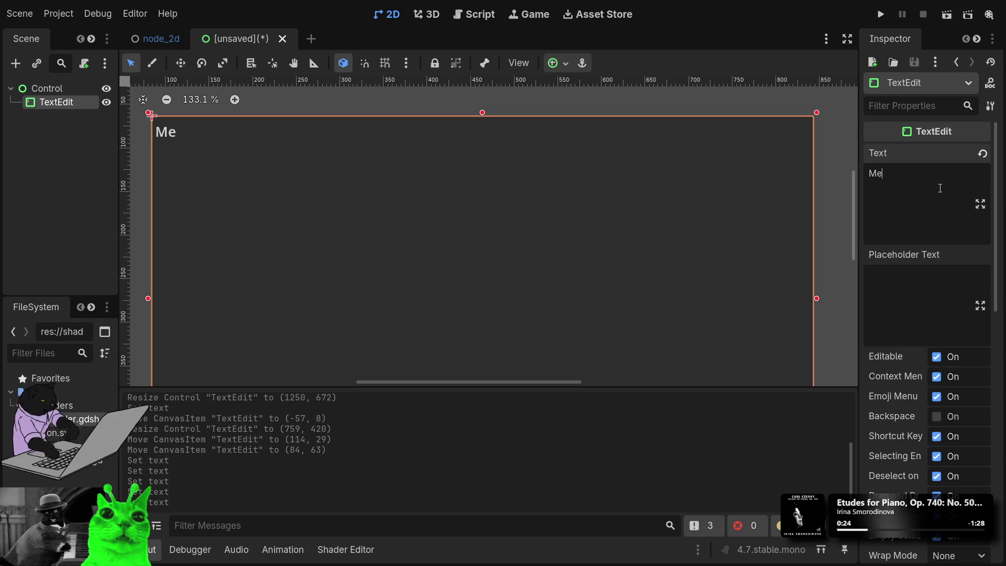
type("Parame")
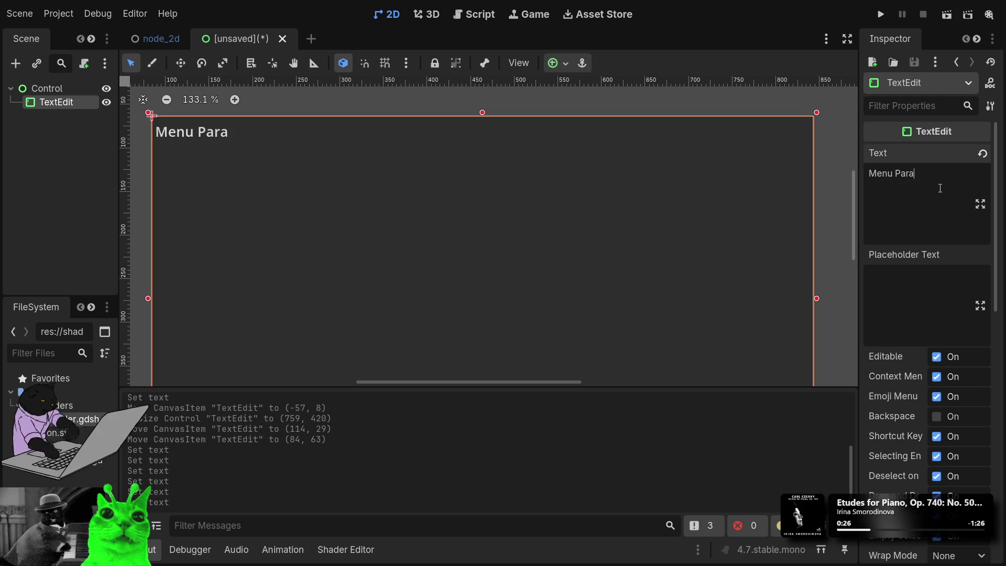
type("ters:")
key("Return")
type("Zoom")
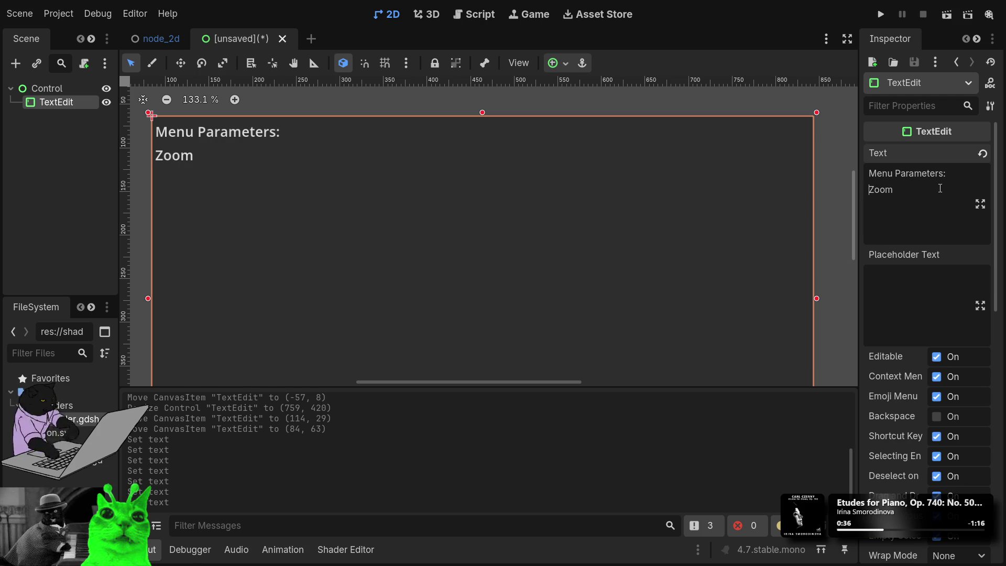
type("-")
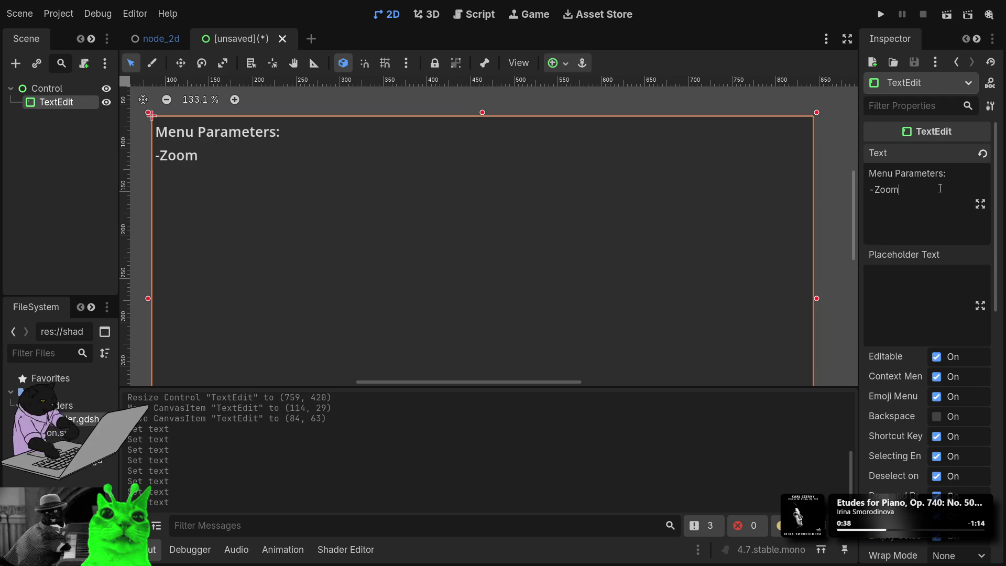
key("Return")
key("BackSpace")
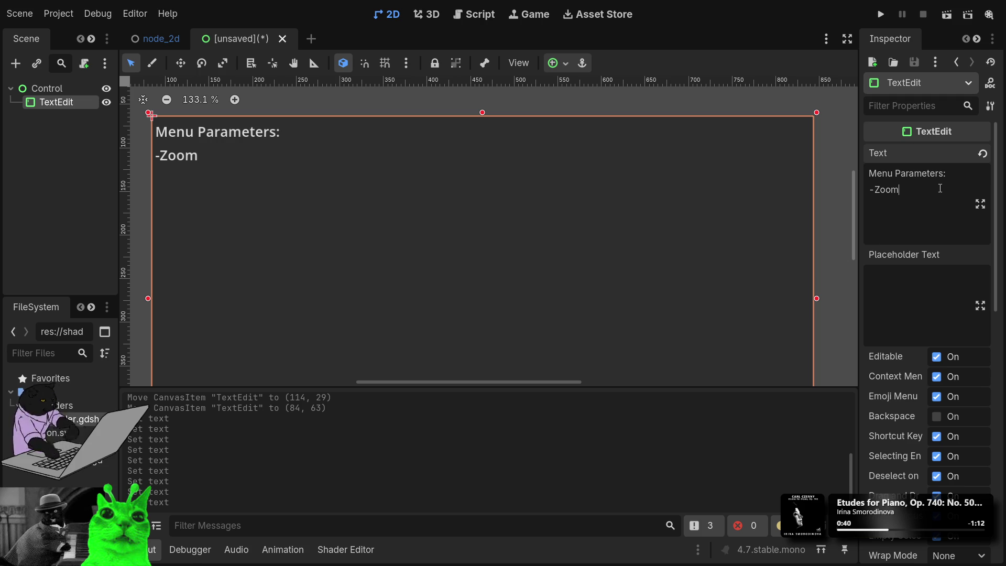
type(": Slide")
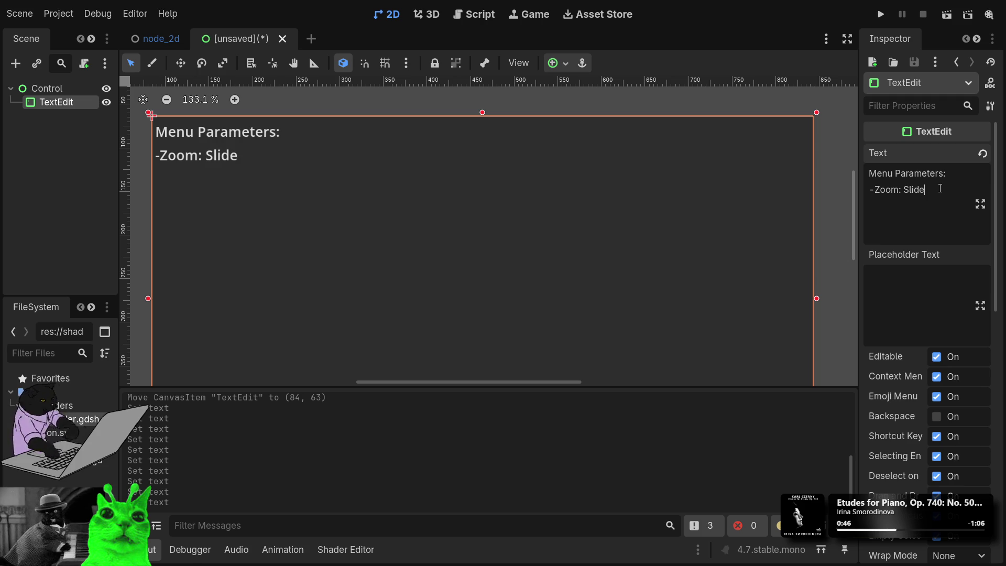
key("ctrl+BackSpace")
type("flaot")
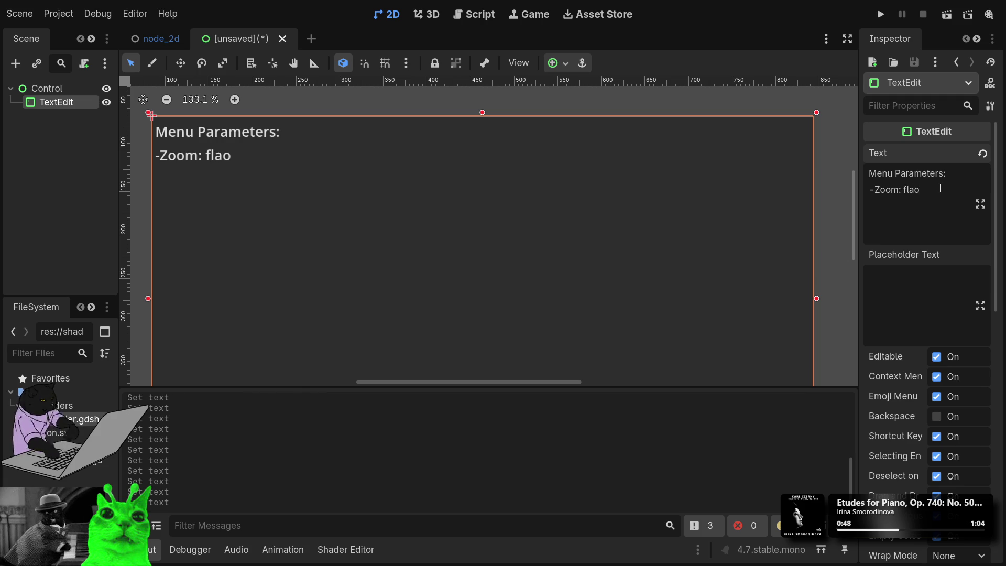
double_click(929, 186)
type("float")
key("Return")
- Add 'Numbers of sides', '-multiplier' and '-Pinching' lines to the parameter list
type("Numbers of sides")
key("Home")
key("Delete")
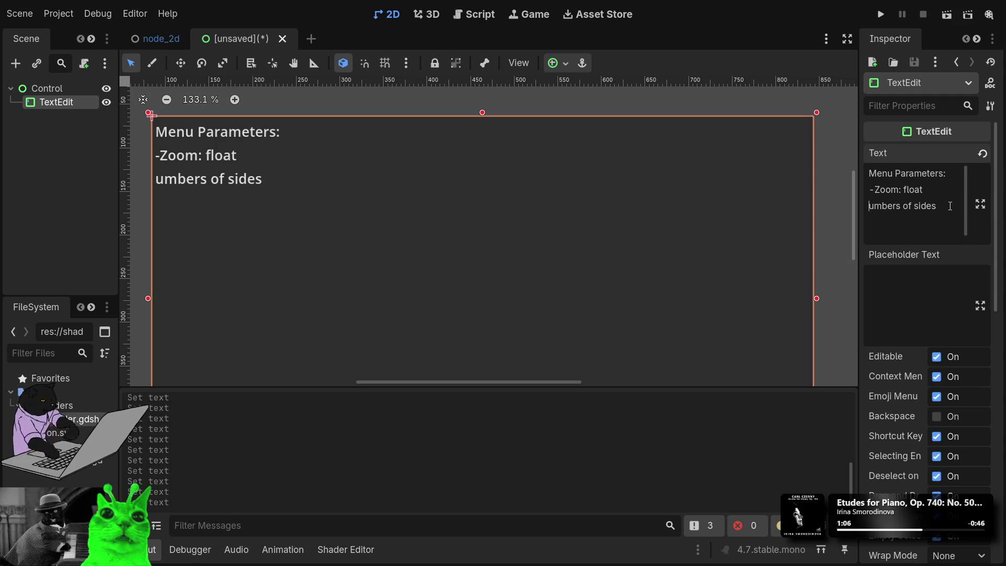
type("N")
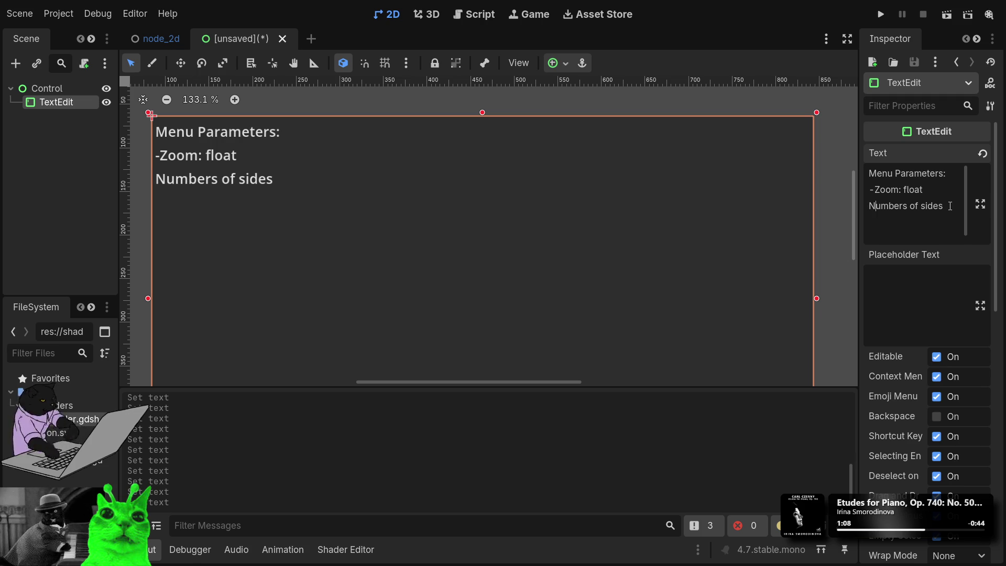
type("-")
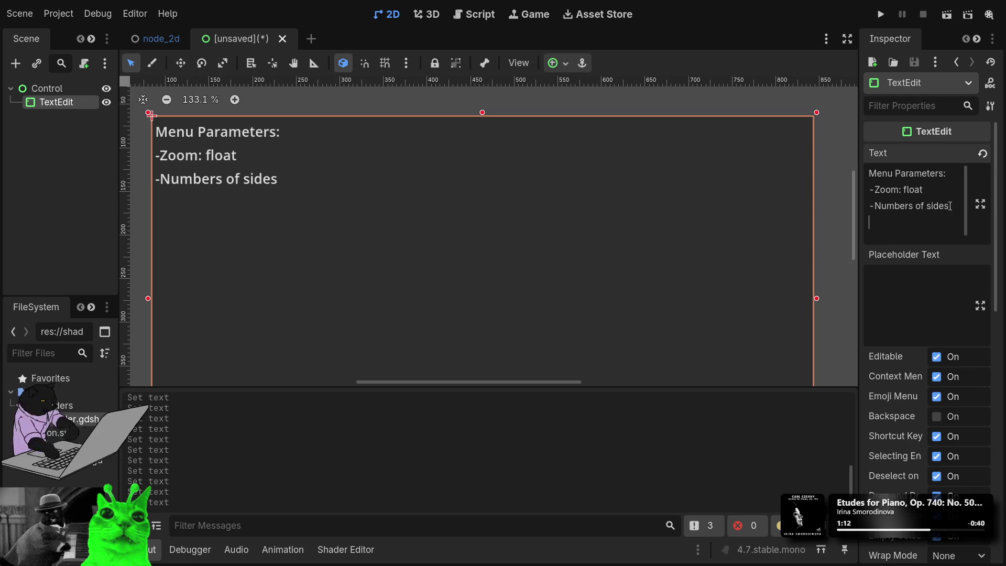
type("-")
type("Pun")
key("BackSpace")
key("BackSpace")
type("inching")
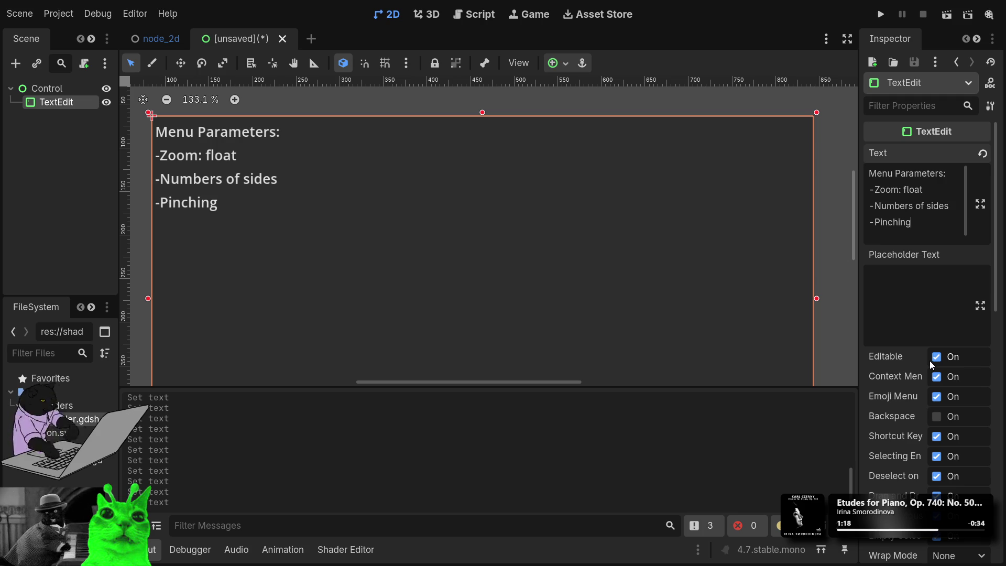
key("Up")
key("Return")
type("-multiplye")
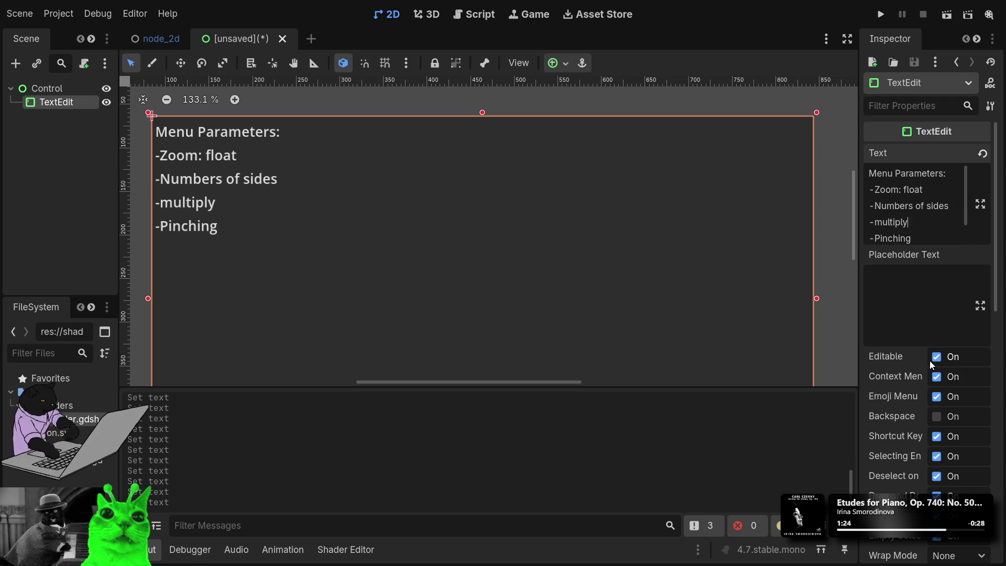
key("BackSpace")
key("BackSpace")
type("ier")
key("Up")
- Insert '-' and '--' separator lines after the title, Zoom: float and multiplier
key("End")
key("Return")
type("-")
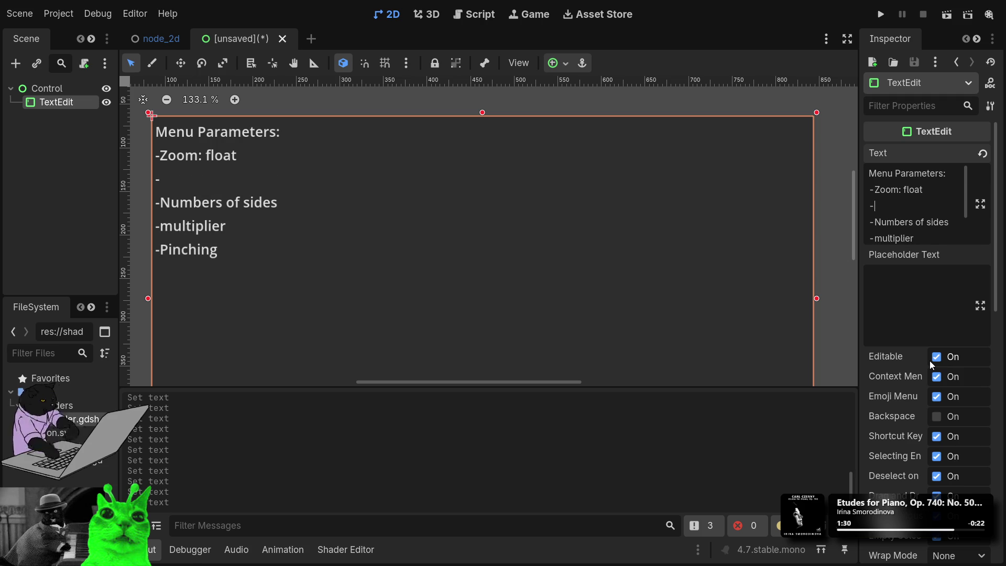
key("End")
key("Return")
type("--")
key("Down")
key("Down")
key("Down")
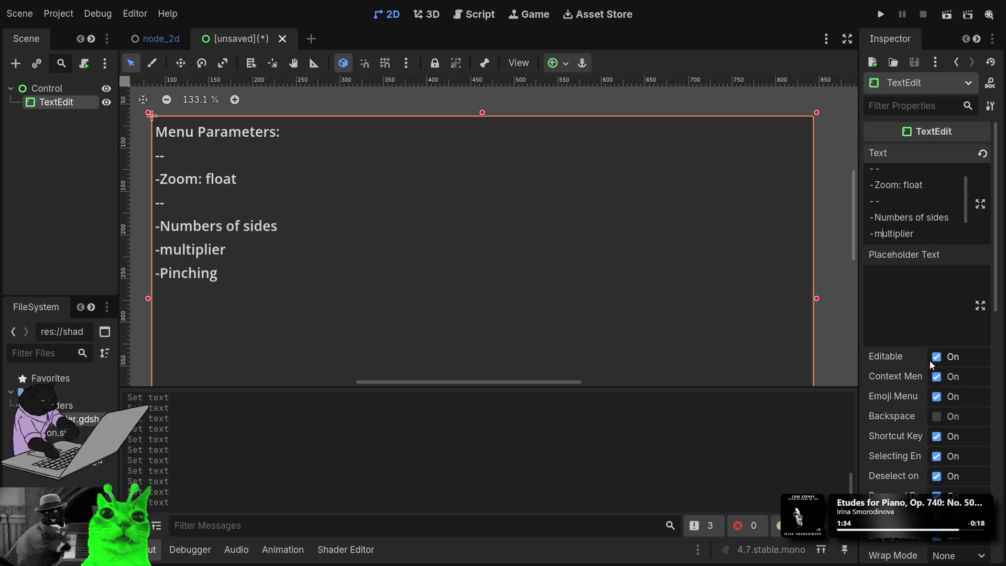
key("Return")
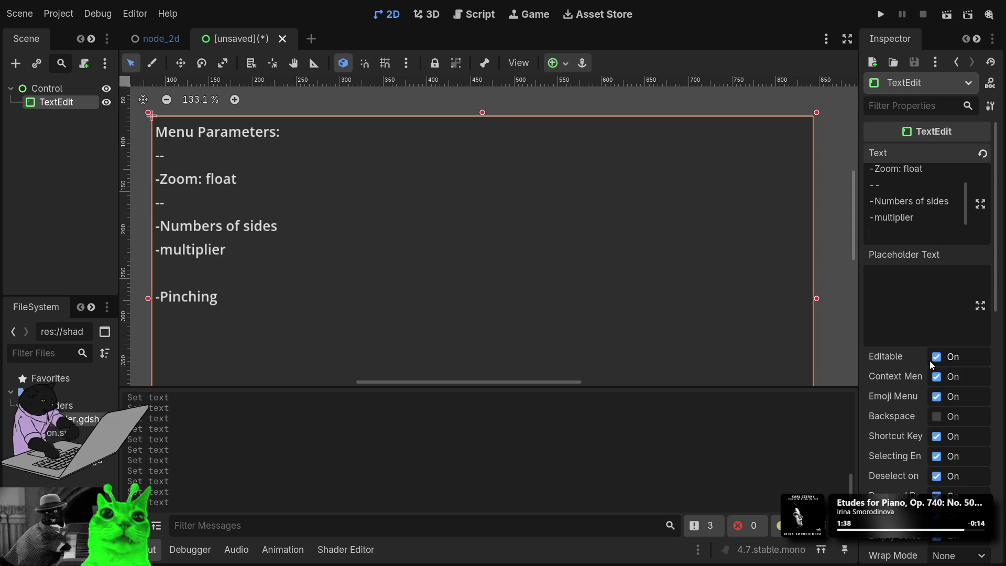
type("--")
key("Down")
key("Down")
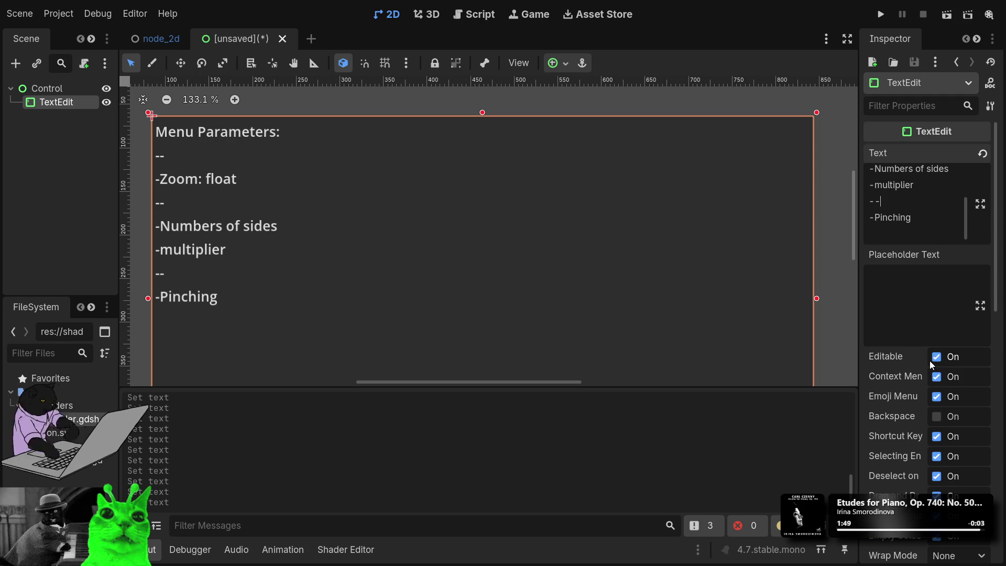
- Replace 'Pinching' on the last line with 'Subdivide and pinch'
key("Down")
key("End")
key("ctrl+BackSpace")
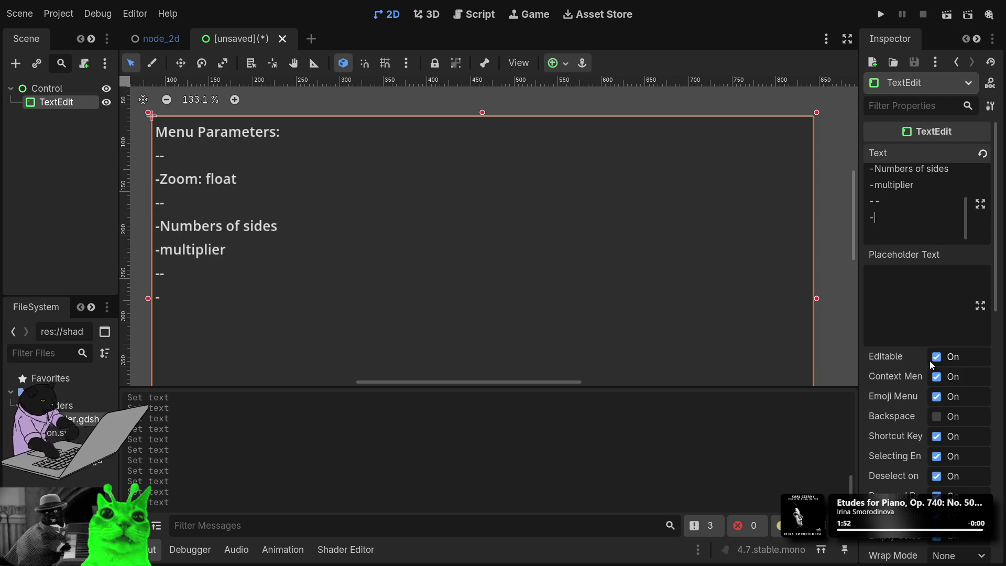
type("Subdi")
key("BackSpace")
type("ivide and piu")
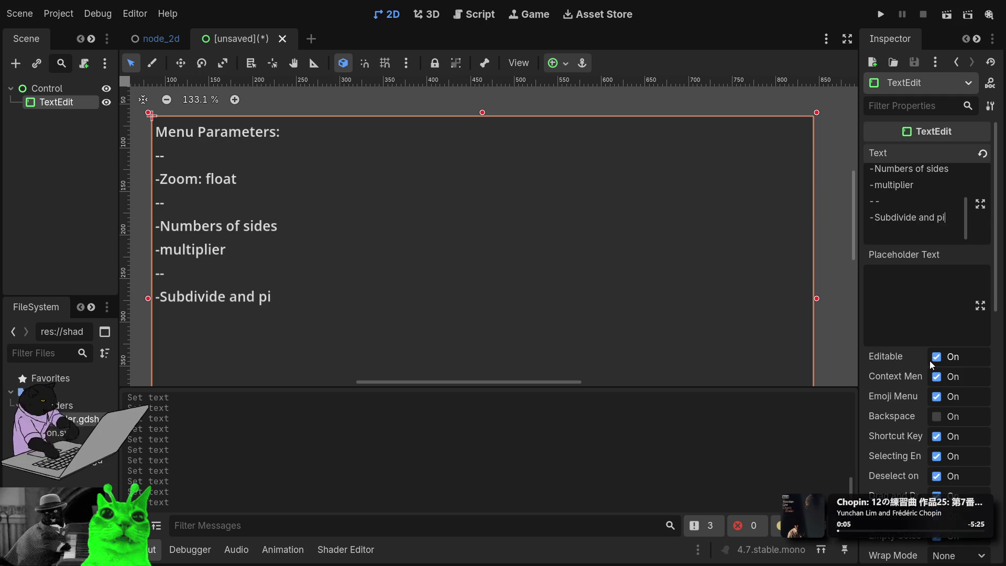
key("BackSpace")
type("nch")
key("Up")
key("Up")
key("Up")
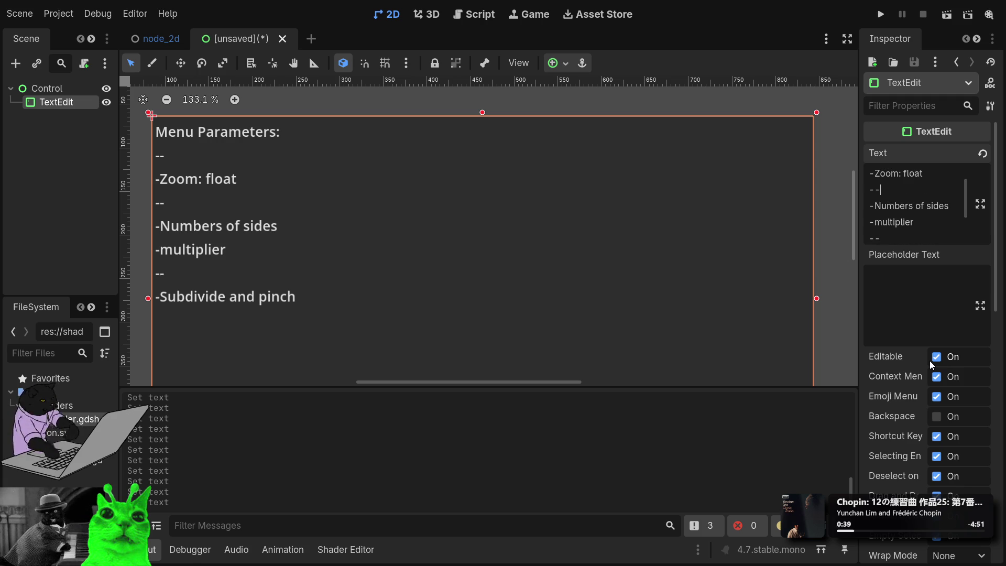
- Type a 'Lines' heading, then label the upper separator heading 'Rendering'
type("Lines")
key("Up")
key("Up")
key("Up")
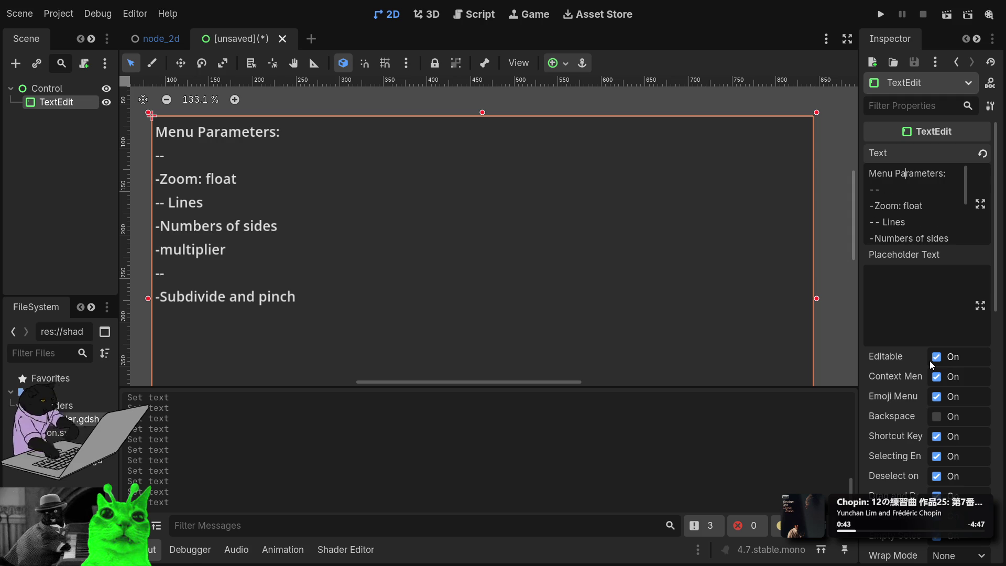
type("re")
key("BackSpace")
key("BackSpace")
type("Rendering")
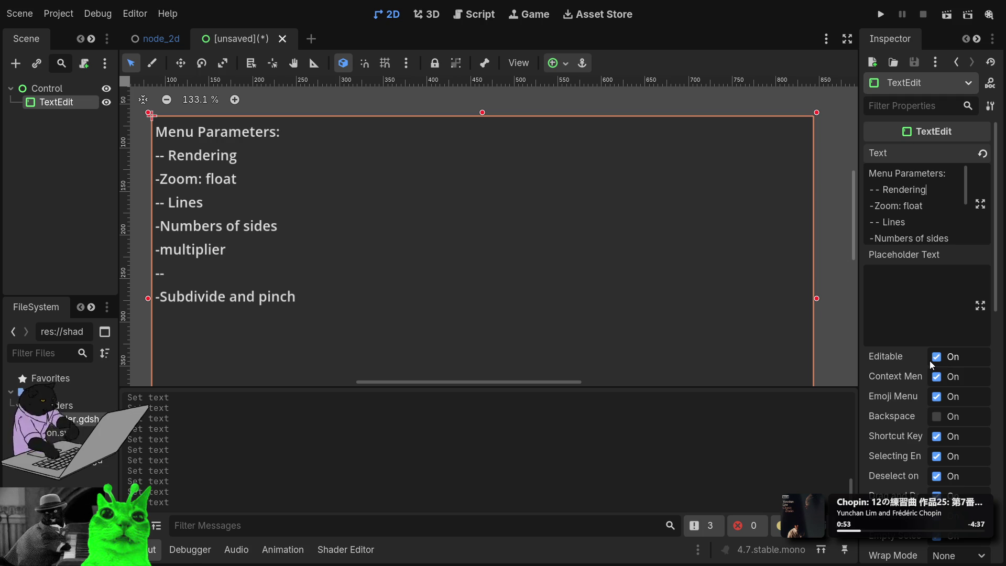
- Add the line '-2 other factors (attenuation/ dissolve??)' under Zoom: float, followed by a blank line
key("Return")
type("-")
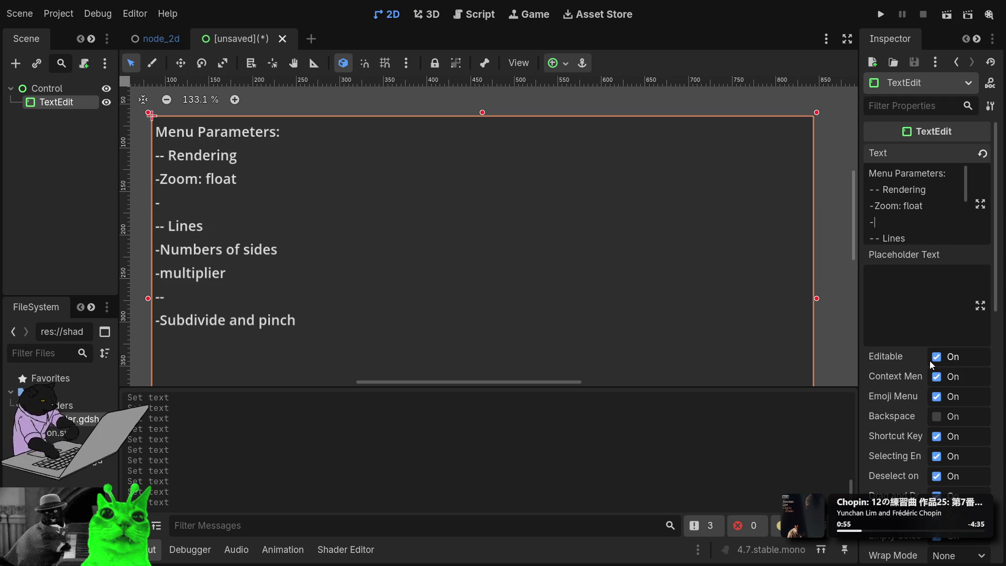
type("worko")
key("BackSpace")
key("BackSpace")
key("BackSpace")
type("2 other factors")
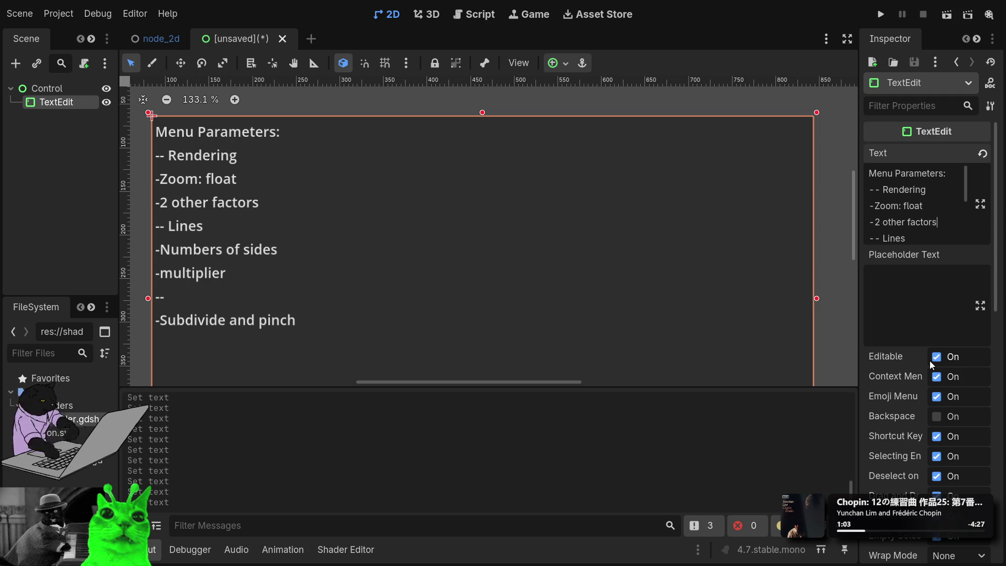
type(" (m")
key("BackSpace")
type("atte")
type("nt")
key("BackSpace")
type("ua")
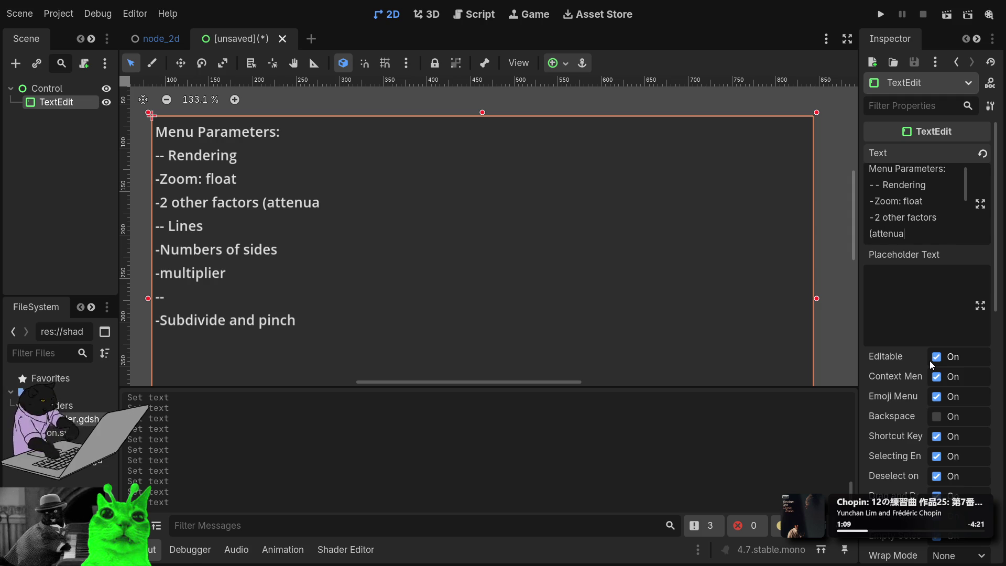
type("tion/ dissove")
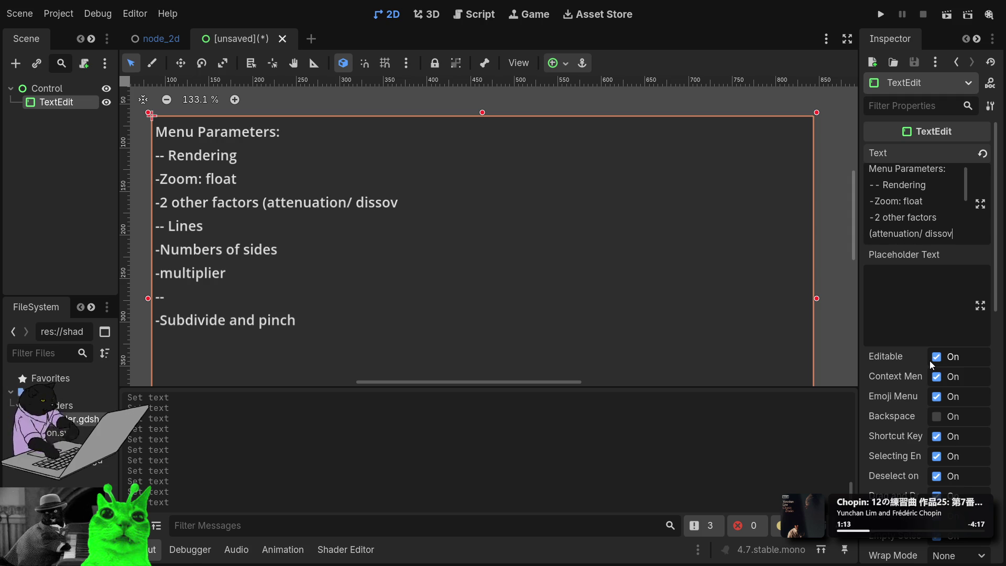
key("BackSpace")
key("BackSpace")
type("lve")
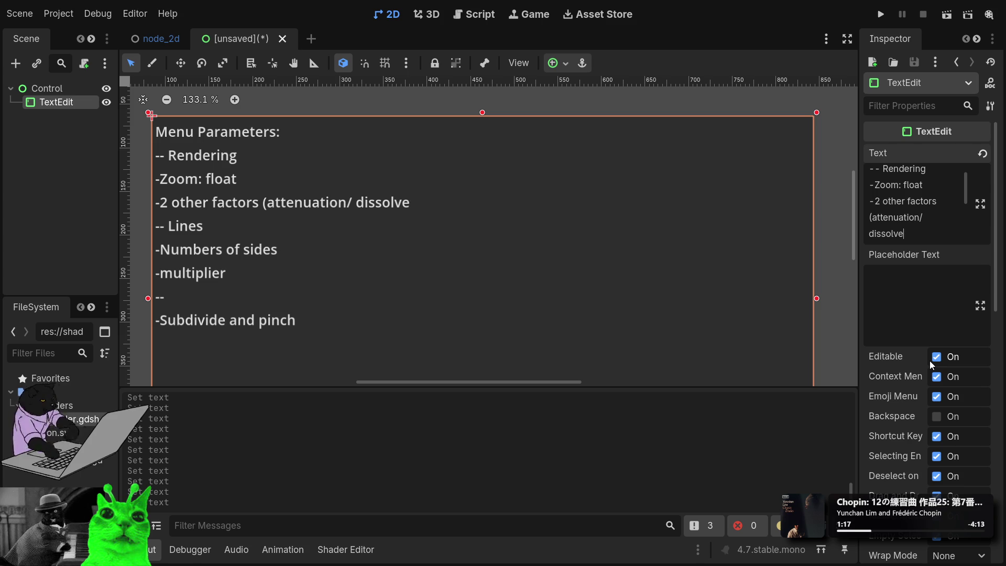
type("??)")
key("Return")
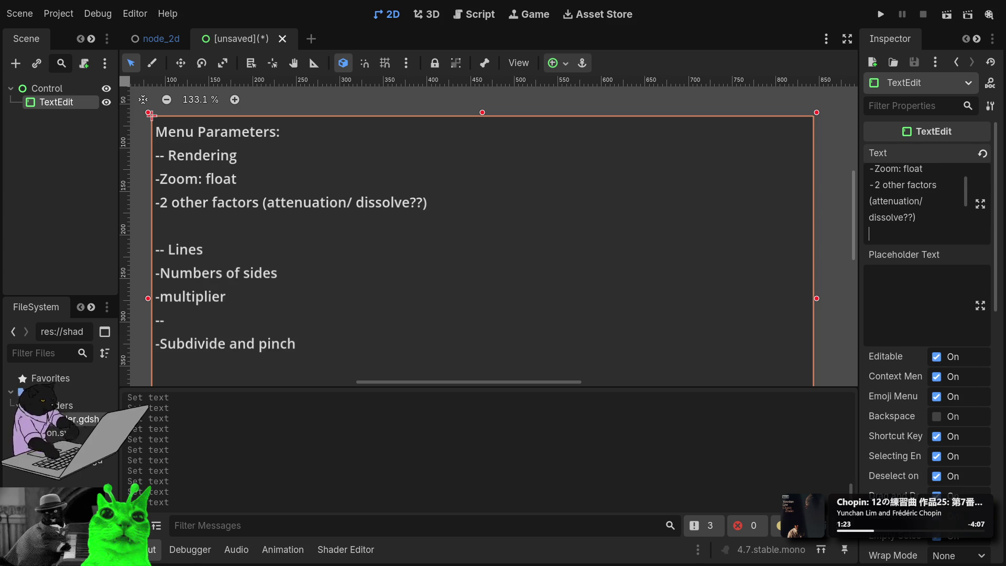
key("BackSpace")
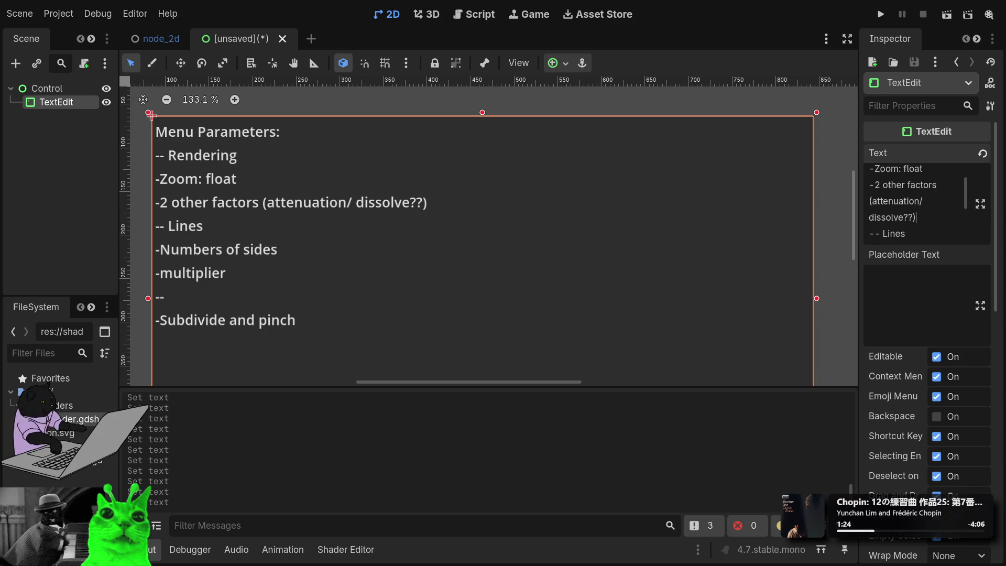
key("Return")
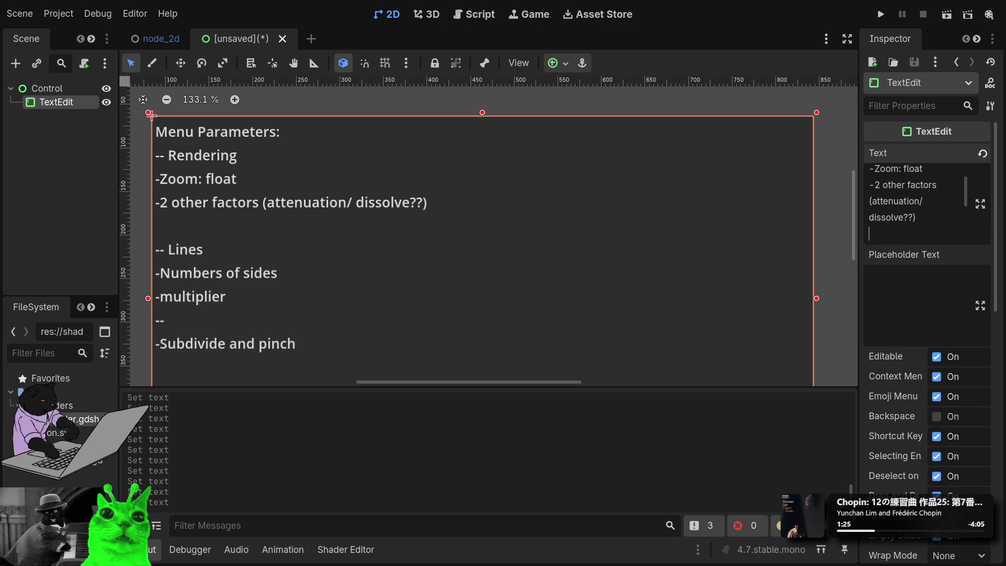
- Add '-rotation' after multiplier, rename the Lines heading to 'Shape', and open shader.gdshader
key("Down")
key("Down")
key("Down")
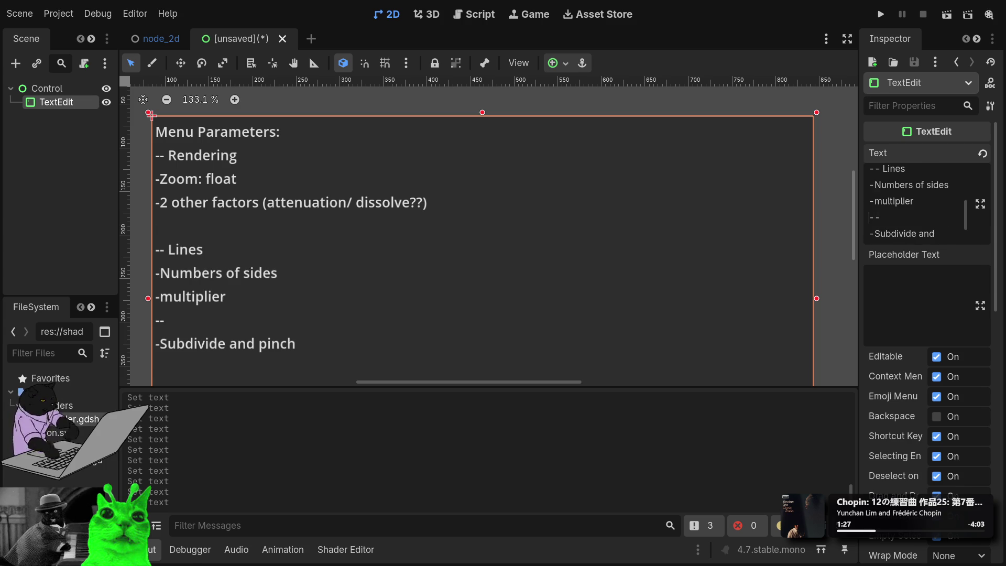
key("Return")
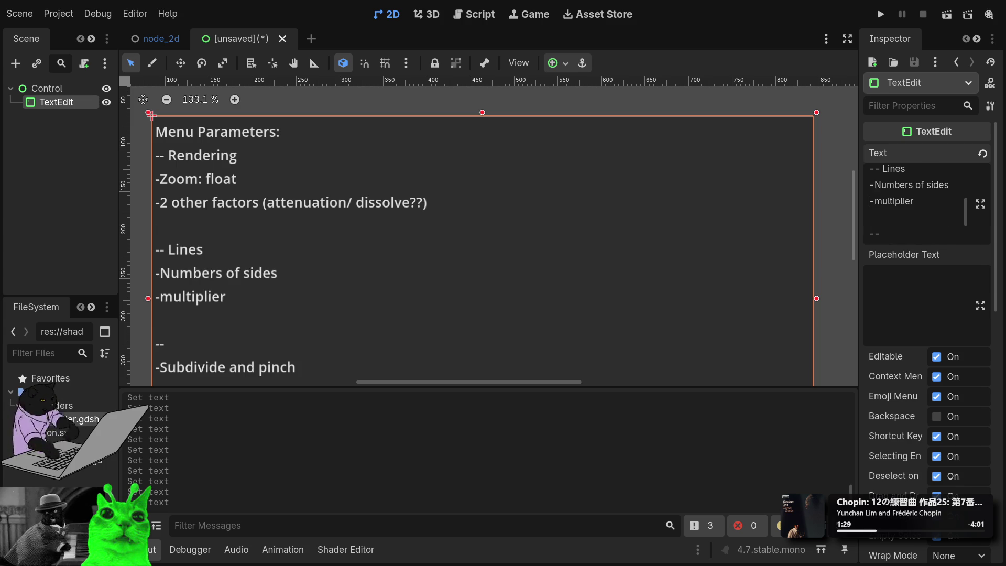
type("-rotation")
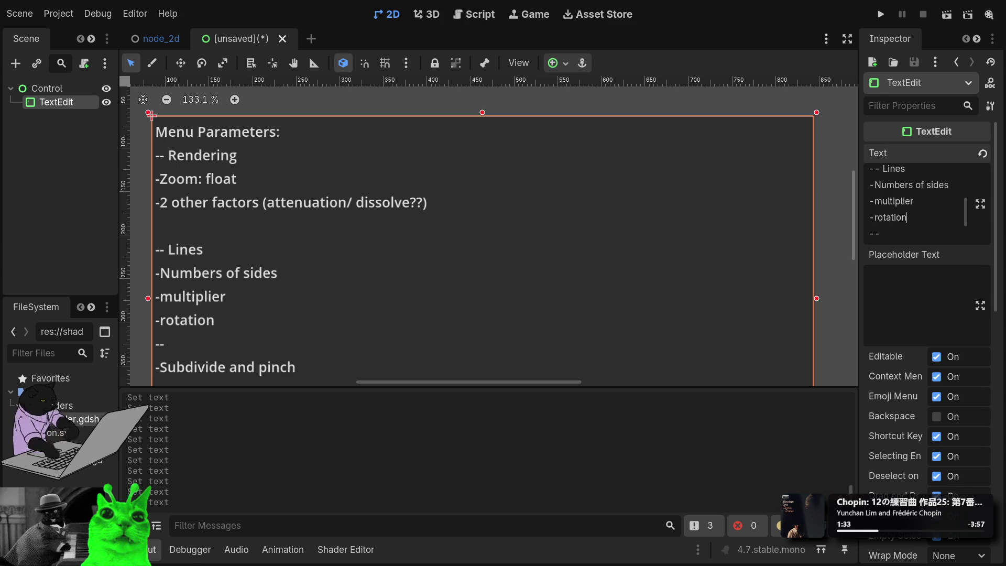
double_click(894, 169)
type("Shape")
key("Down")
key("Down")
key("Down")
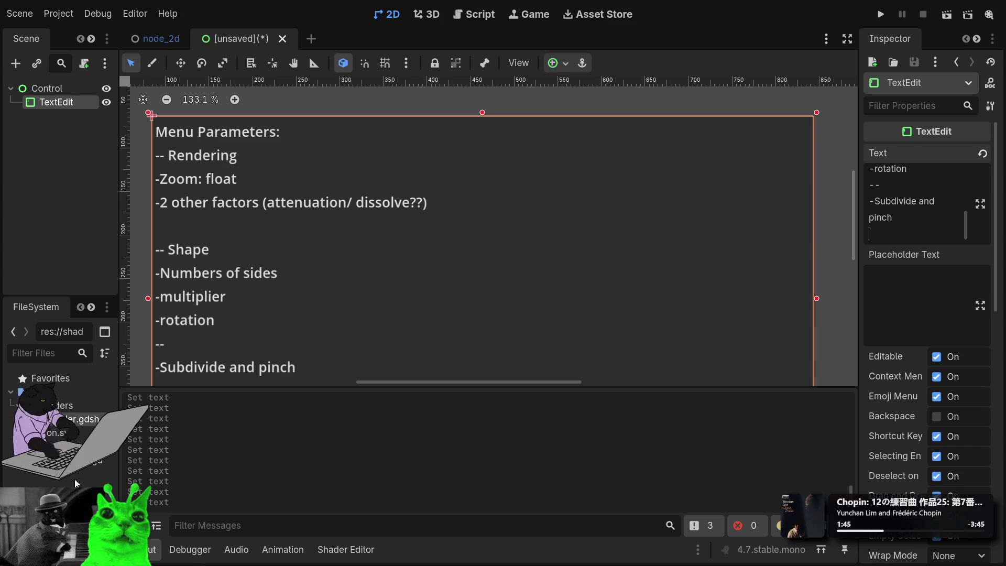
double_click(78, 419)
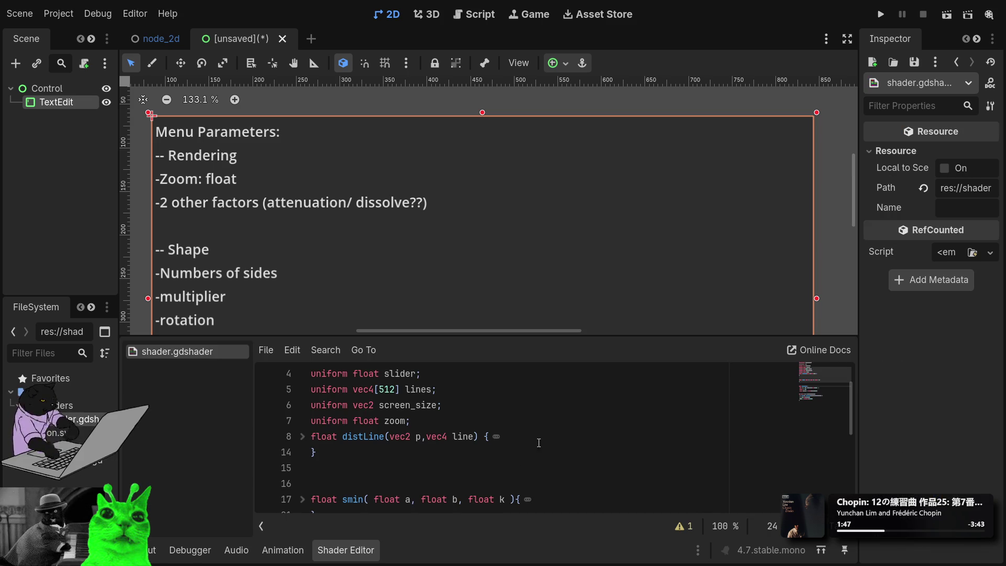
scroll(309, 406, "down", 4)
scroll(310, 406, "down", 3)
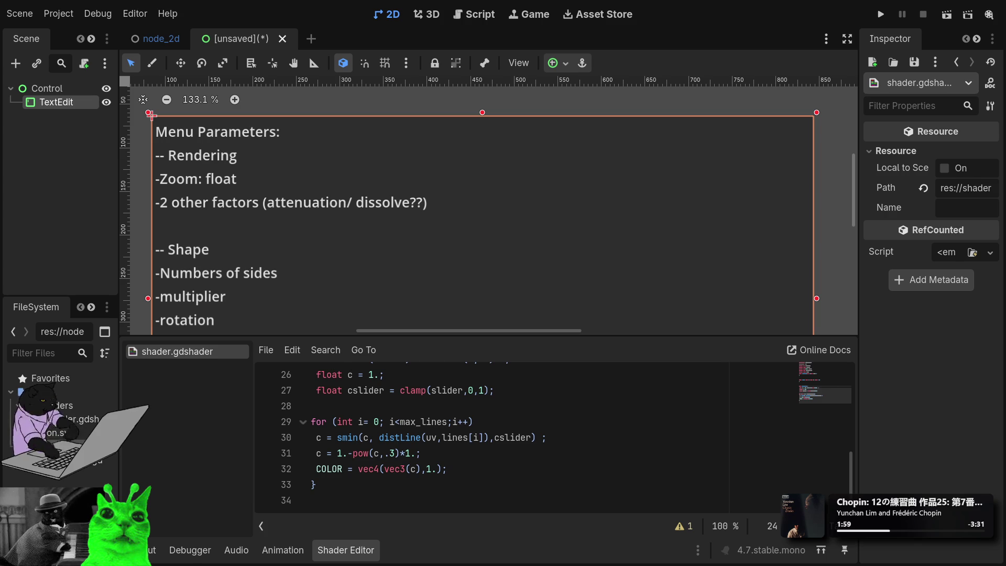
left_click(63, 433)
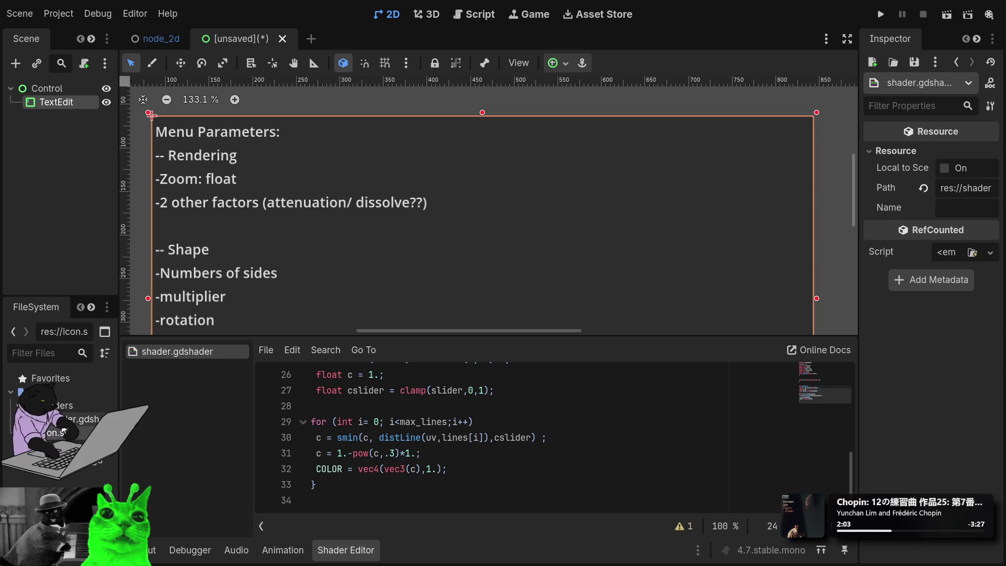
left_click(74, 419)
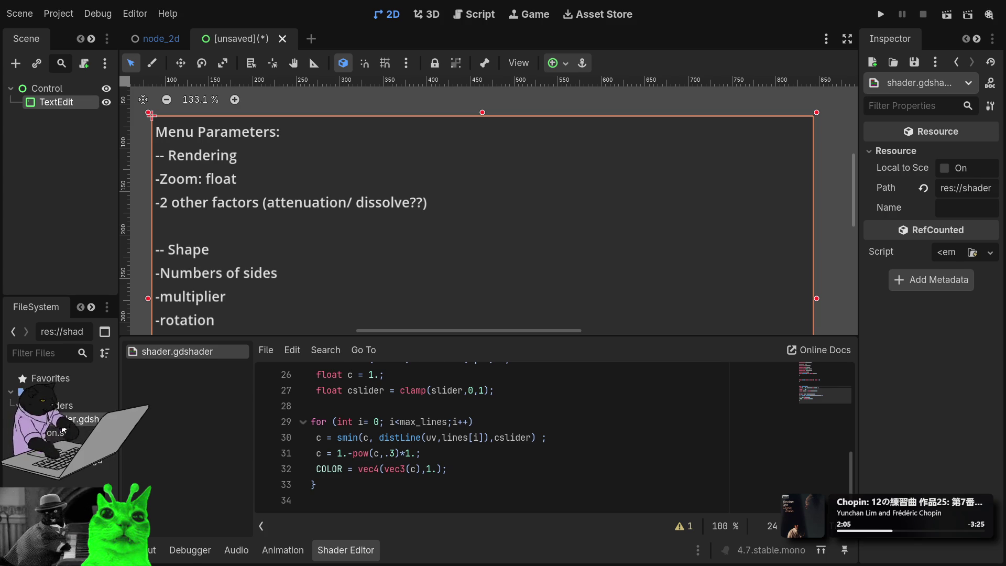
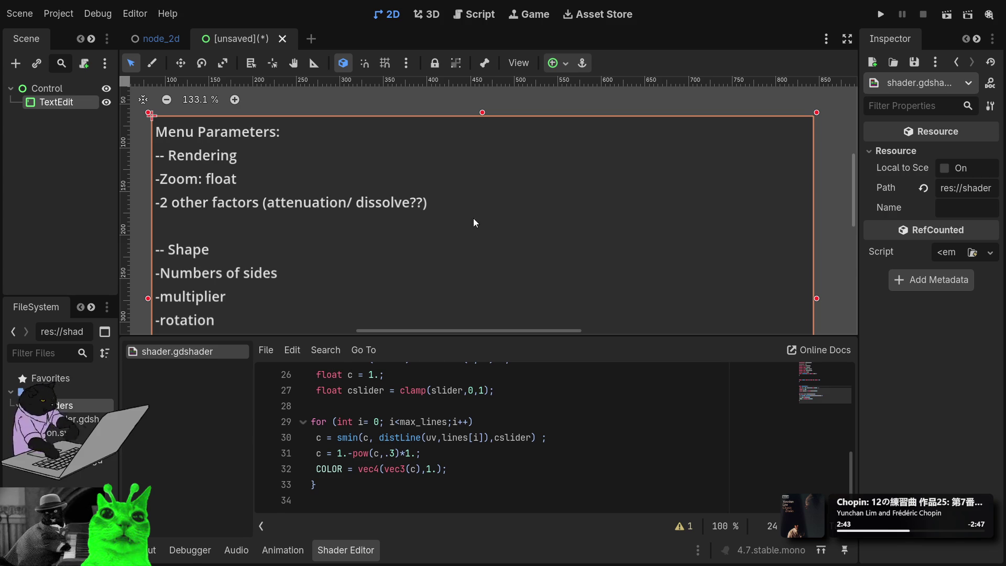
- Select the TextEdit notes node to show its properties and nudge it on the canvas
scroll(290, 189, "down", 1)
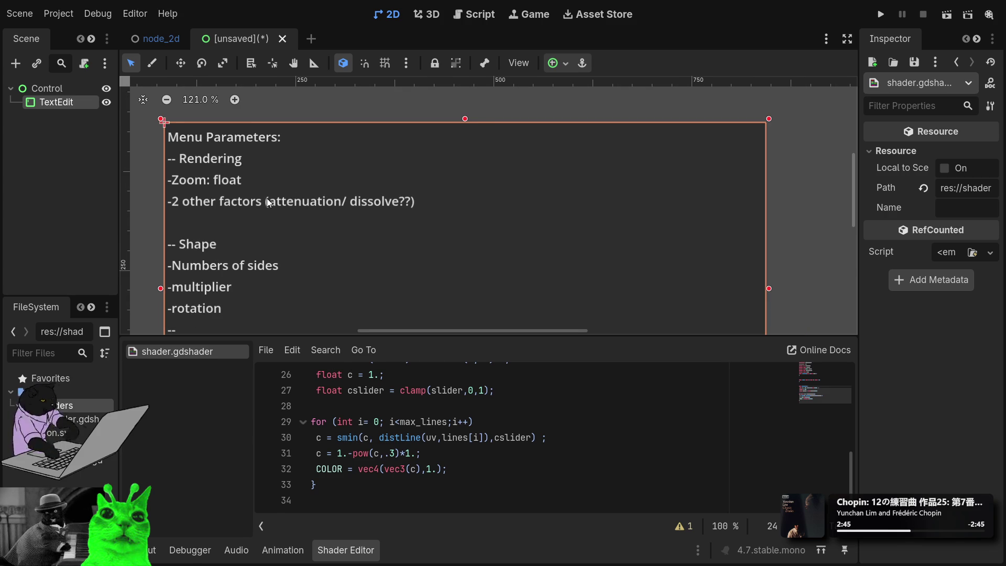
scroll(267, 202, "up", 1)
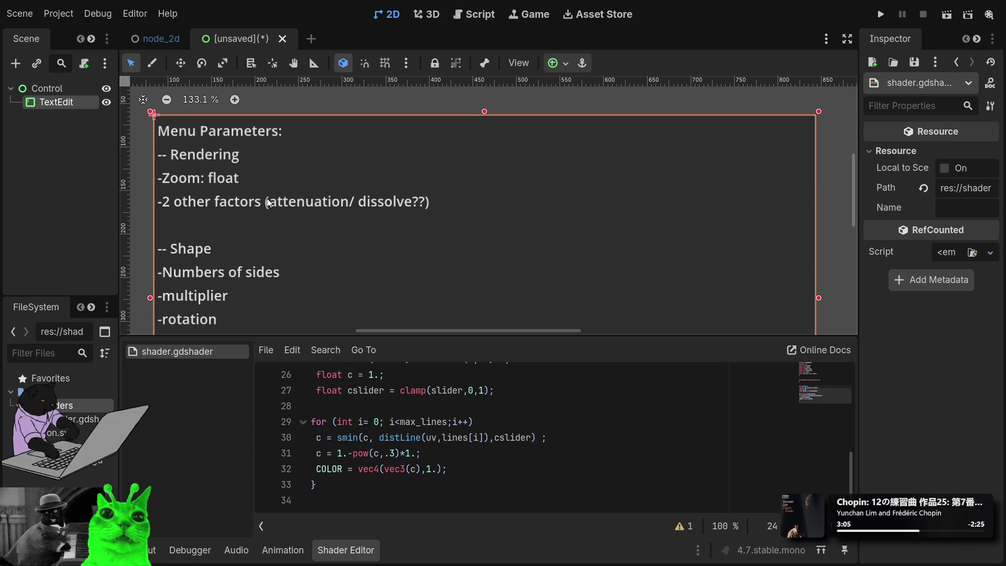
scroll(246, 172, "down", 3)
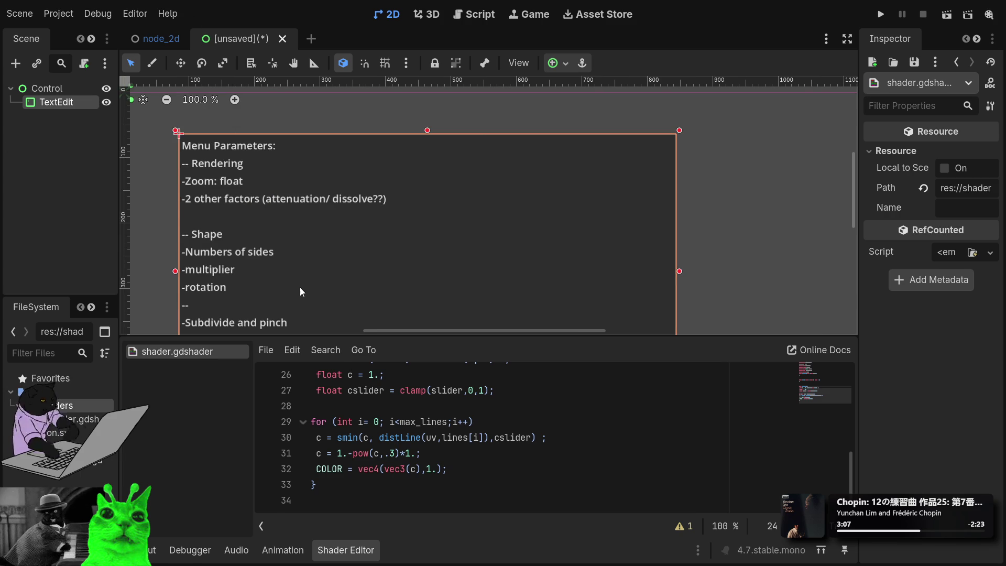
scroll(303, 285, "up", 3)
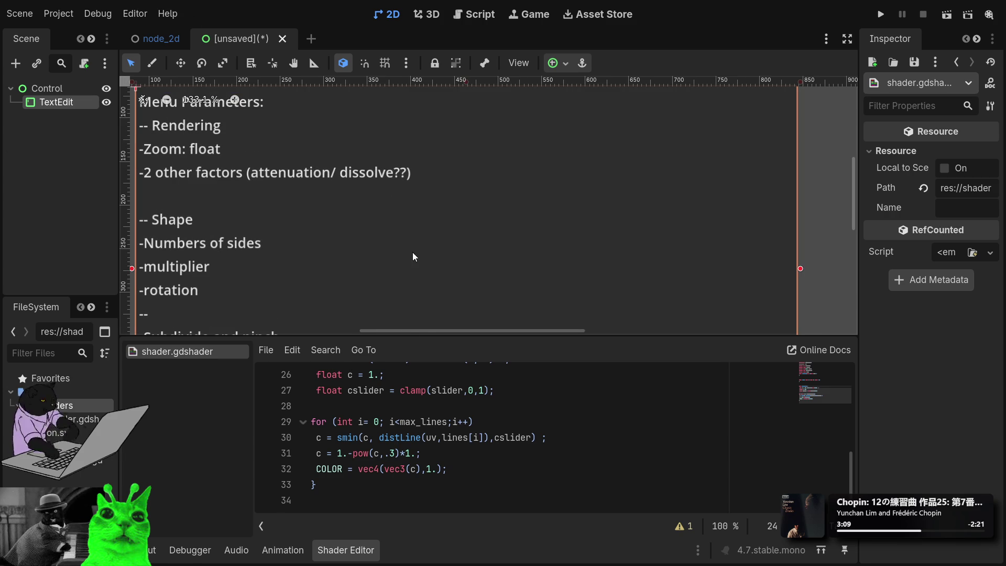
mouse_move(423, 331)
left_mouse_down()
mouse_move(311, 324)
mouse_move(353, 319)
mouse_move(409, 286)
left_mouse_up()
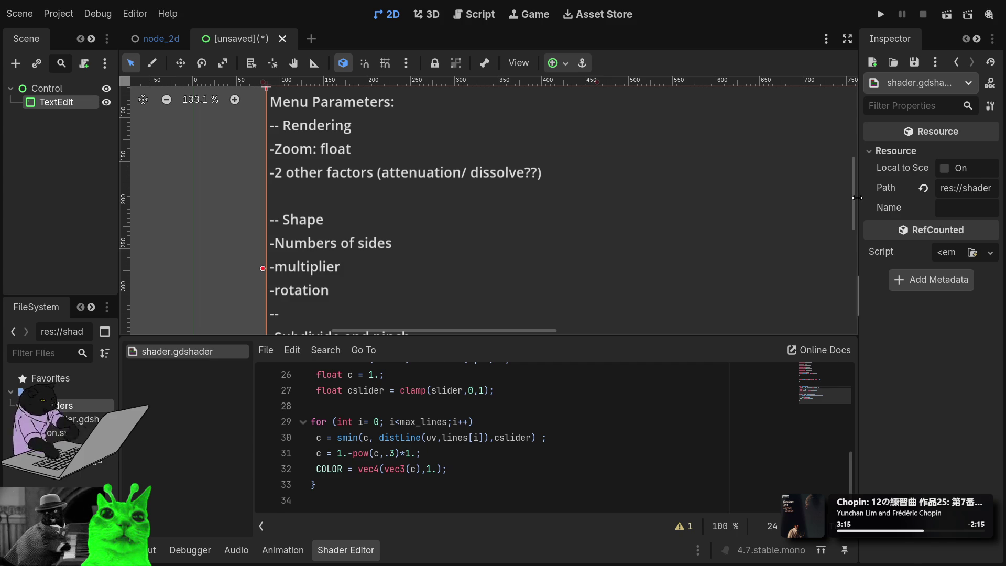
left_click_drag(850, 199, 847, 215)
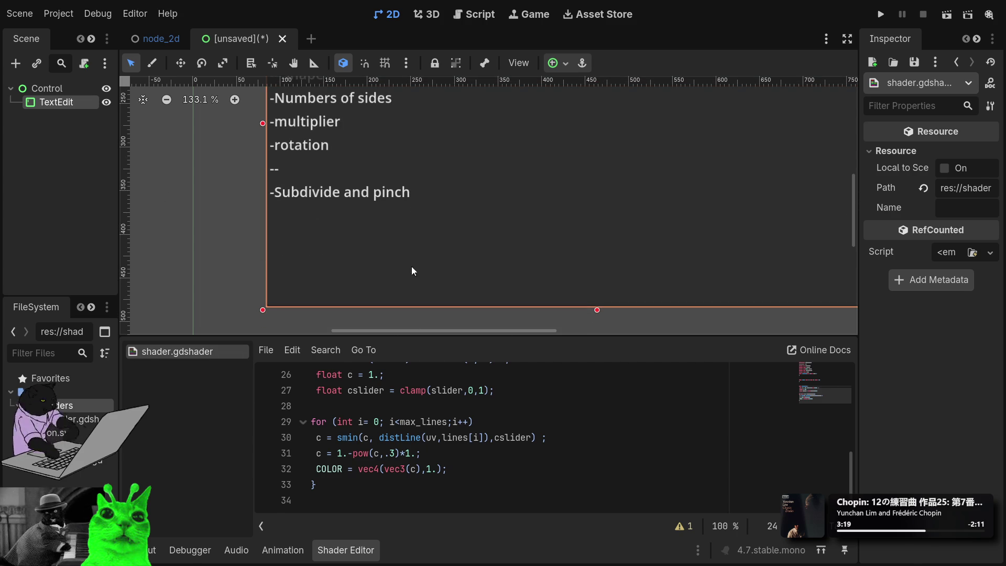
scroll(681, 165, "up", 2)
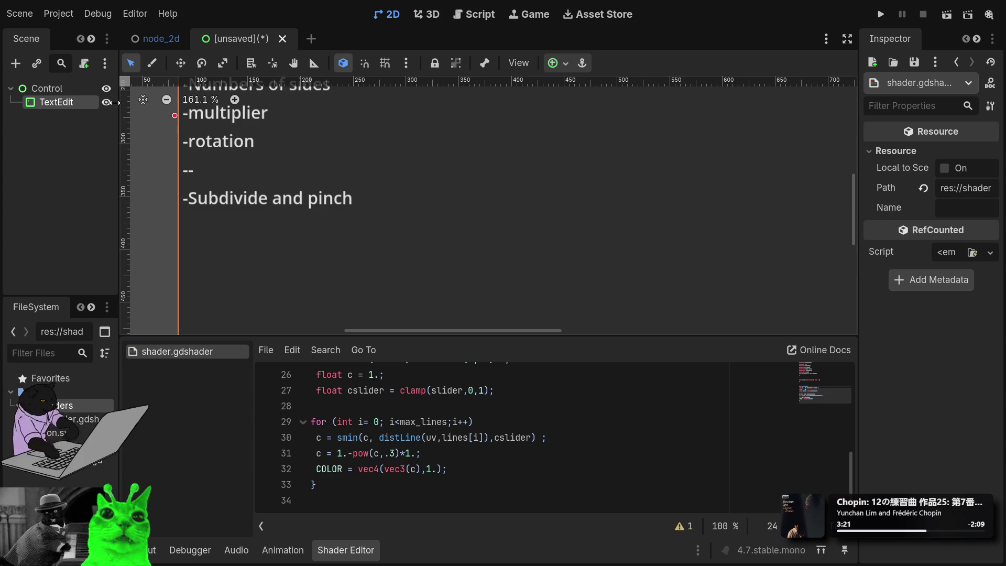
left_click(50, 101)
mouse_move(506, 192)
left_mouse_down()
mouse_move(483, 299)
mouse_move(472, 294)
mouse_move(465, 241)
left_mouse_up()
scroll(472, 296, "down", 2)
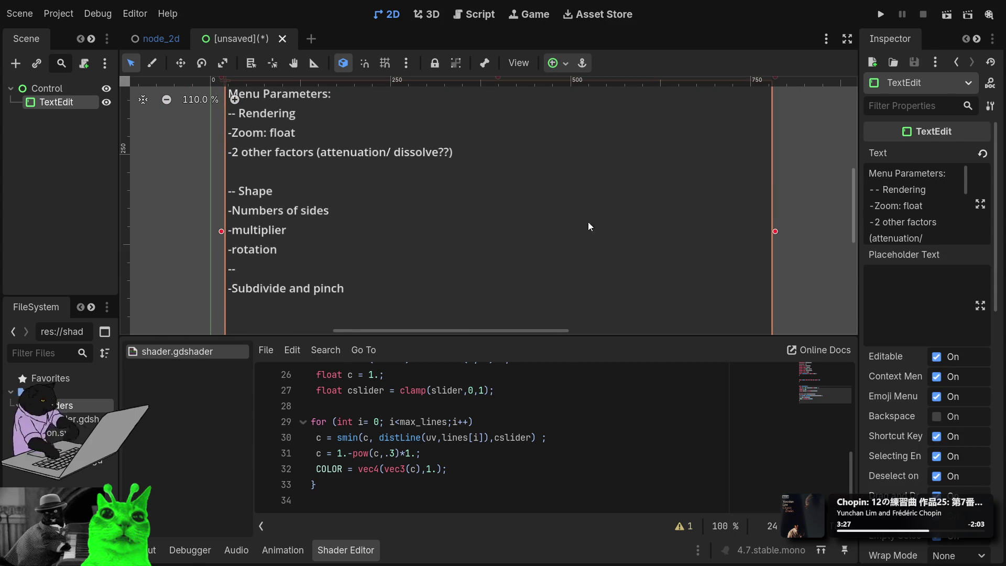
- Label the '--' section in the Text property 'Modifier', replacing the interim word 'Operator'
scroll(923, 226, "down", 5)
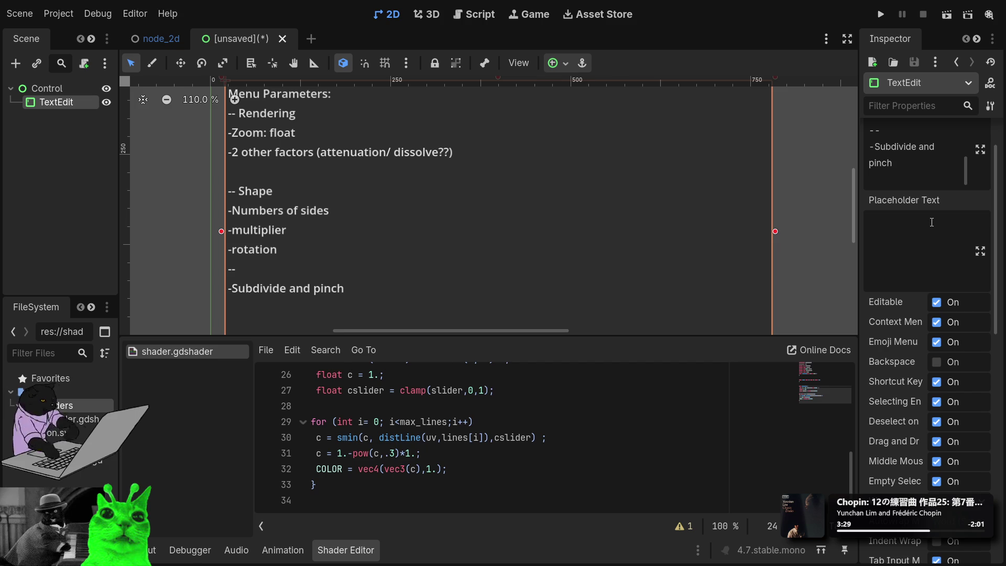
type("Oper")
type("ator")
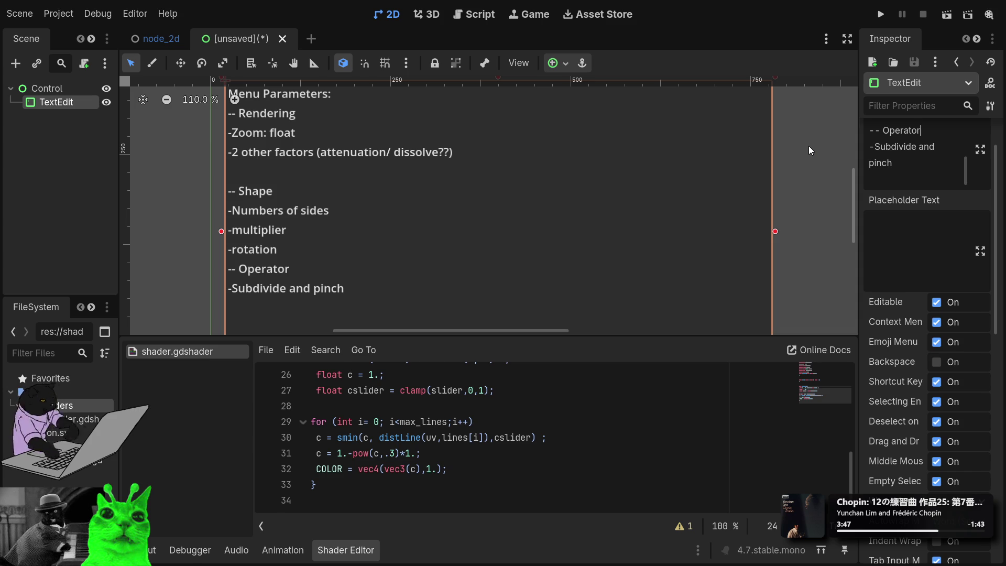
double_click(903, 129)
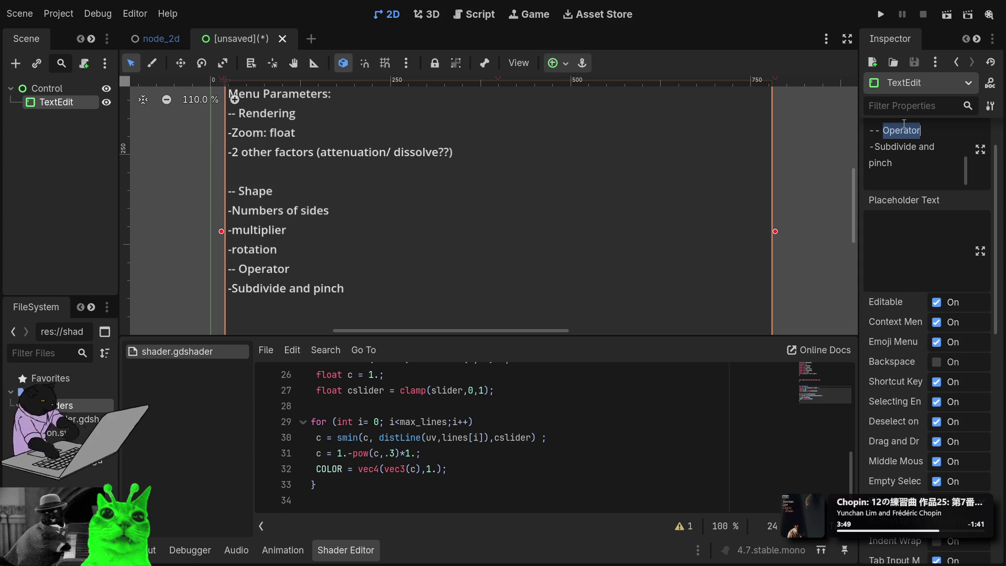
type("Modif")
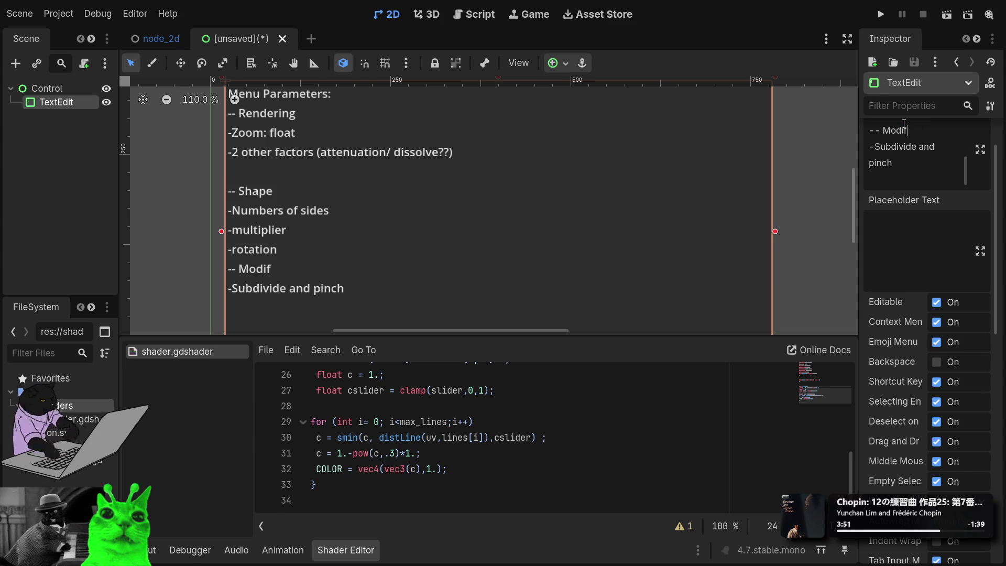
type("it")
key("BackSpace")
type("er")
scroll(935, 172, "up", 1)
- Add a '-cyclical(?)' line after '-rotation' in the TextEdit notes
left_click(923, 165)
key("Return")
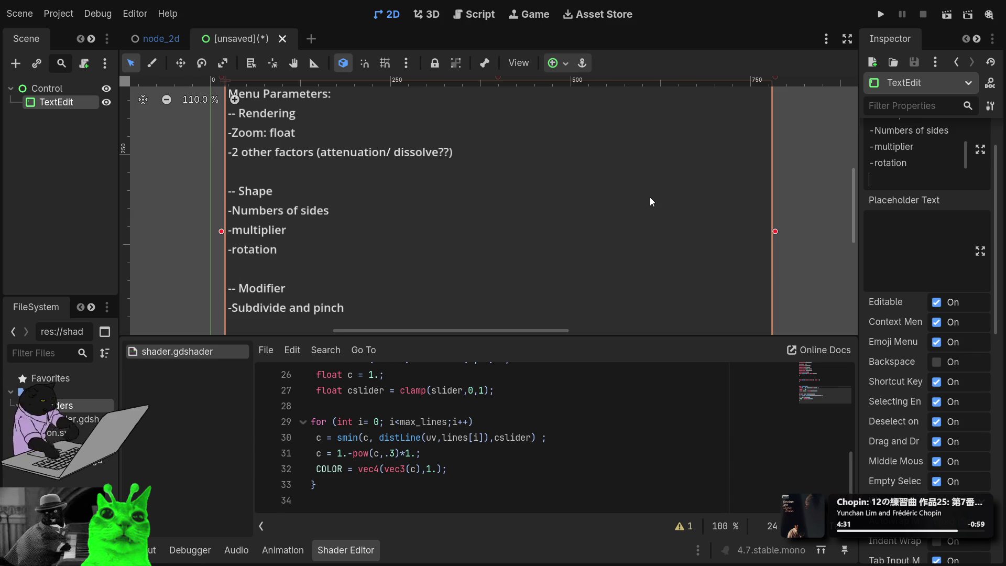
type("-cly")
key("BackSpace")
key("BackSpace")
type("yclical(?)")
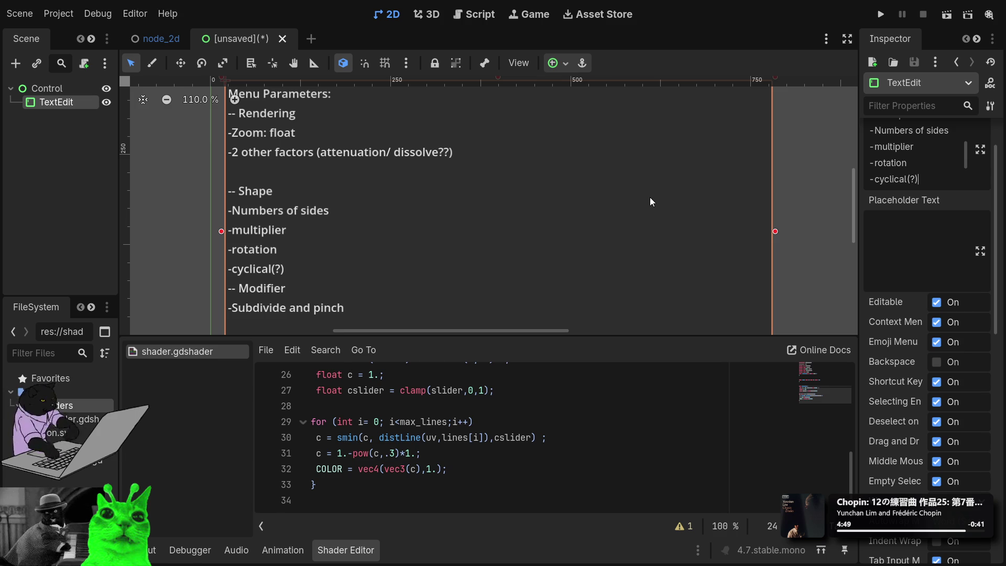
scroll(922, 179, "up", 1)
scroll(923, 170, "down", 1)
- Add a '++ Custom lines, curves' line below '-cyclical(?)'
key("Return")
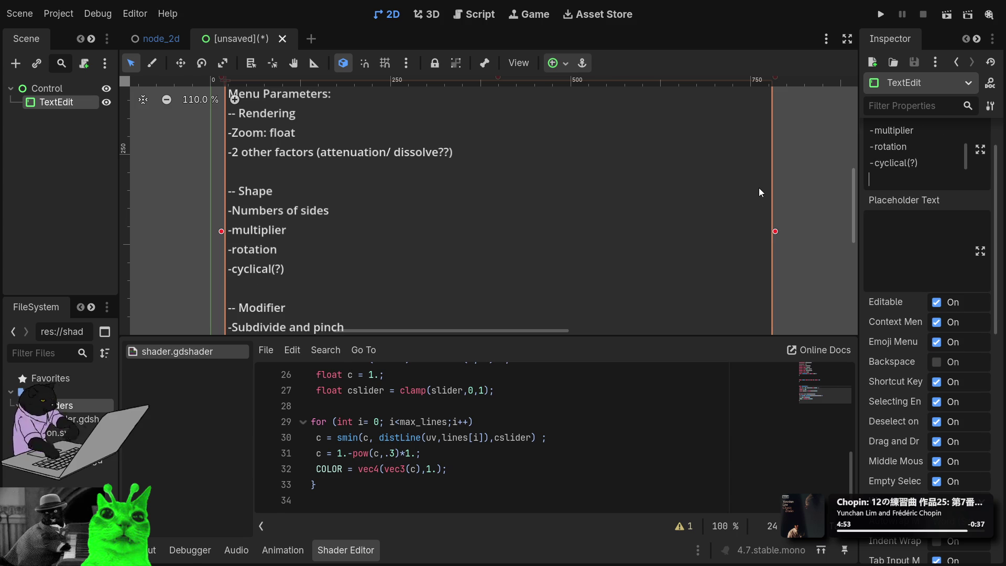
type("++")
type(" Custom")
type(" lines")
type(", and c")
key("BackSpace")
key("BackSpace")
key("BackSpace")
key("BackSpace")
type("cur")
type("vers")
key("BackSpace")
type("s")
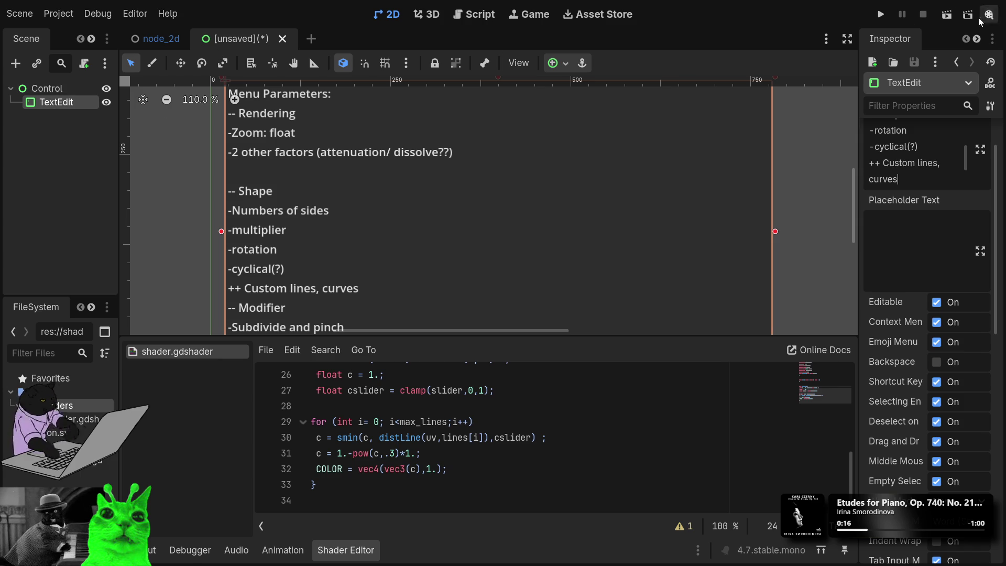
- Run and reload the project to view the glowing hexagon, then open shader.gdshader
left_click(881, 16)
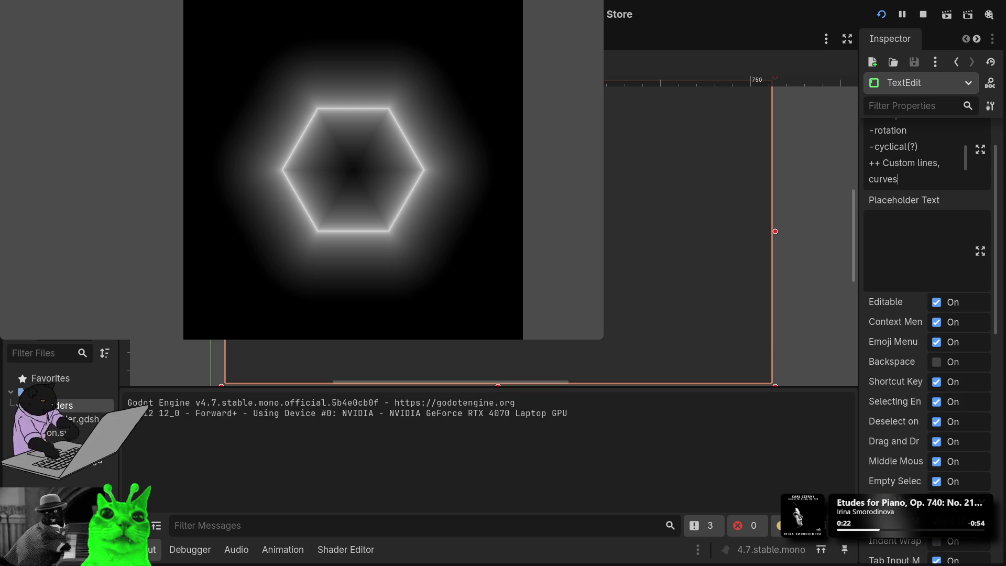
left_click(841, 80)
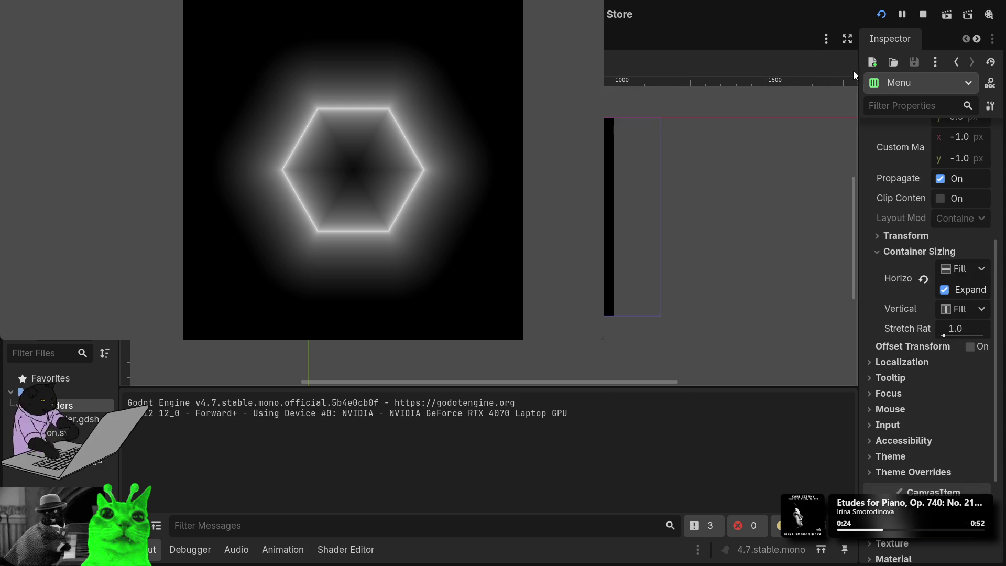
left_click(886, 15)
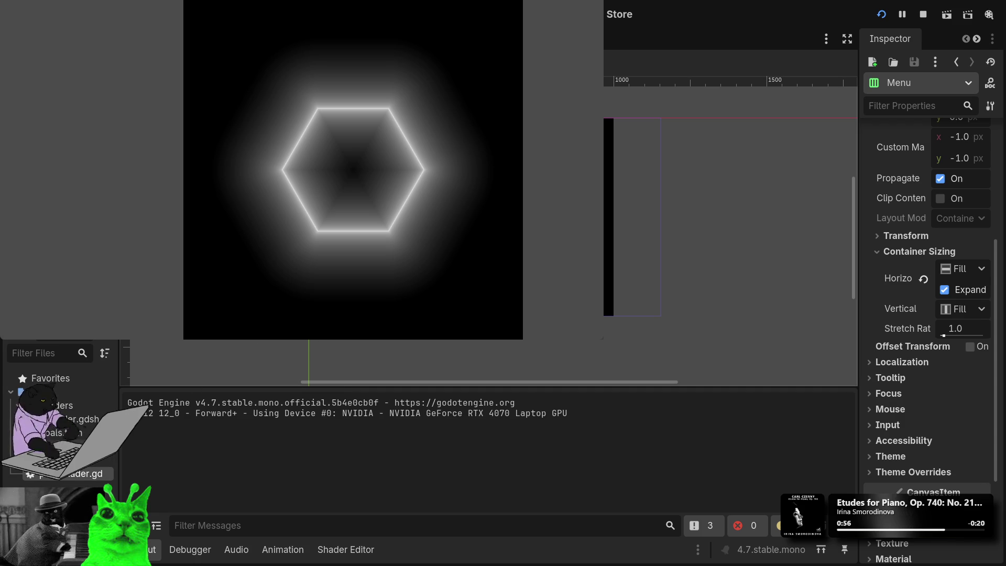
double_click(75, 420)
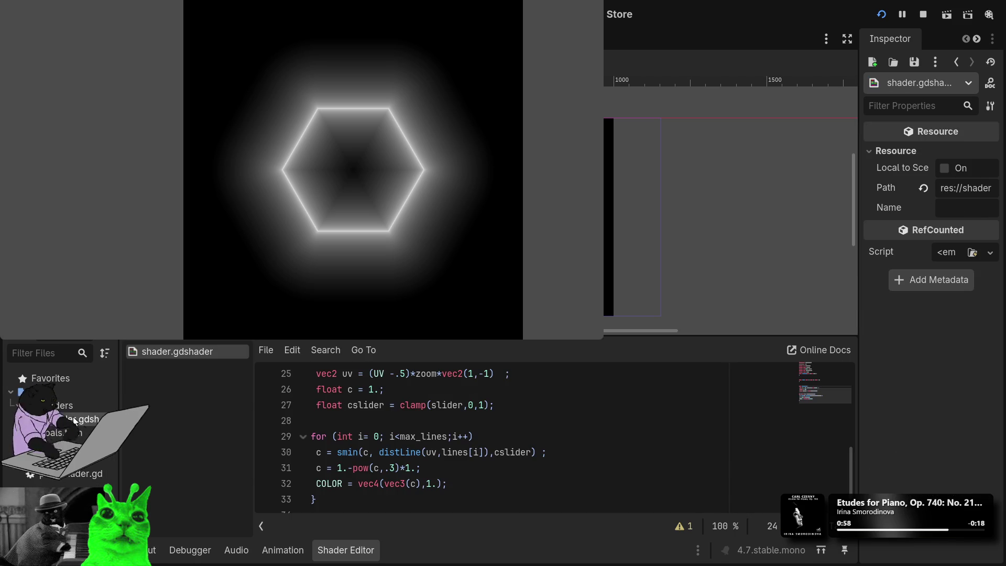
- Comment out line 31, 'c = 1.-pow(c,.3)*1.;', in shader.gdshader
scroll(456, 424, "down", 1)
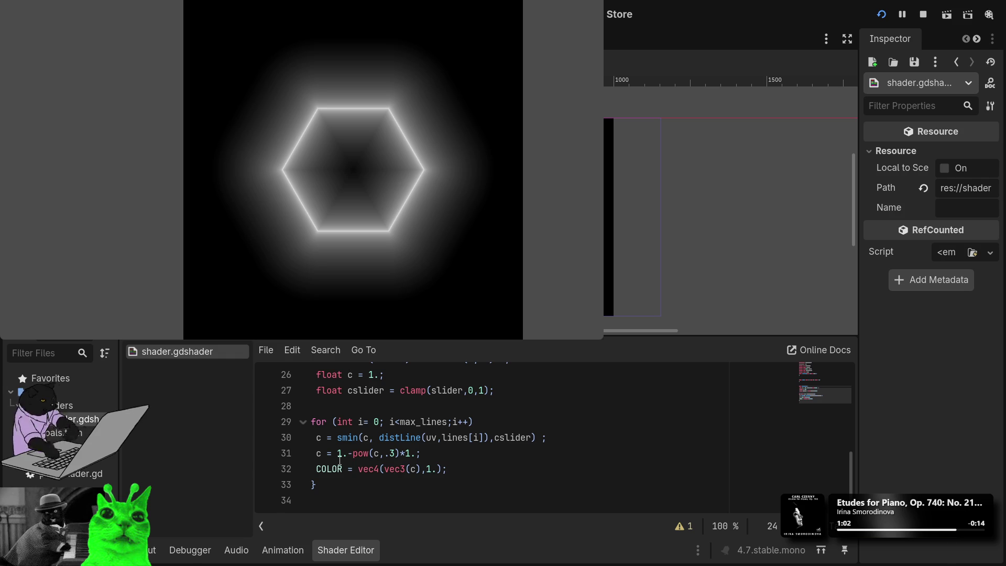
left_click(347, 455)
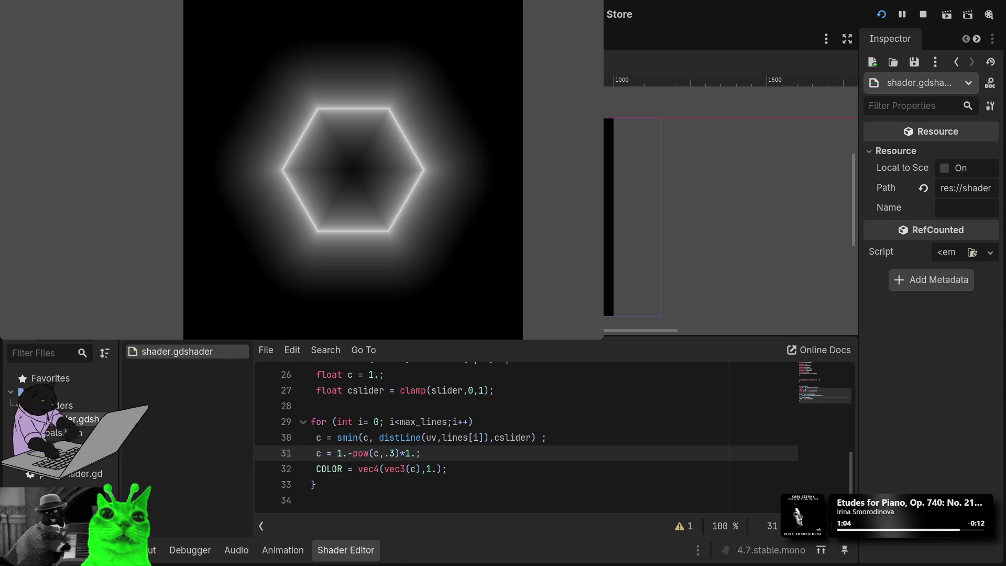
left_click(332, 453)
key("ctrl+k")
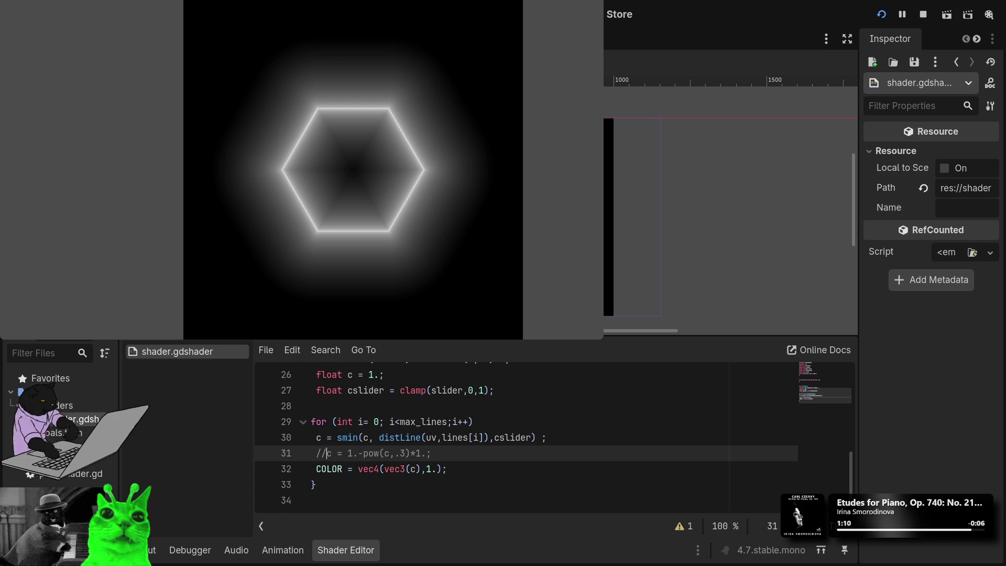